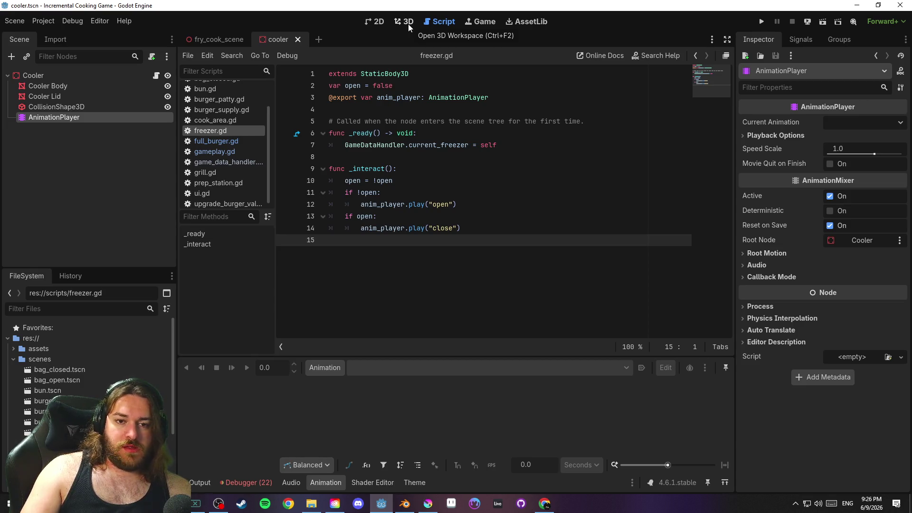
# Show the cooler in the 3D view, orbit around its lid, and select the AnimationPlayer node
pyautogui.click(408, 24)
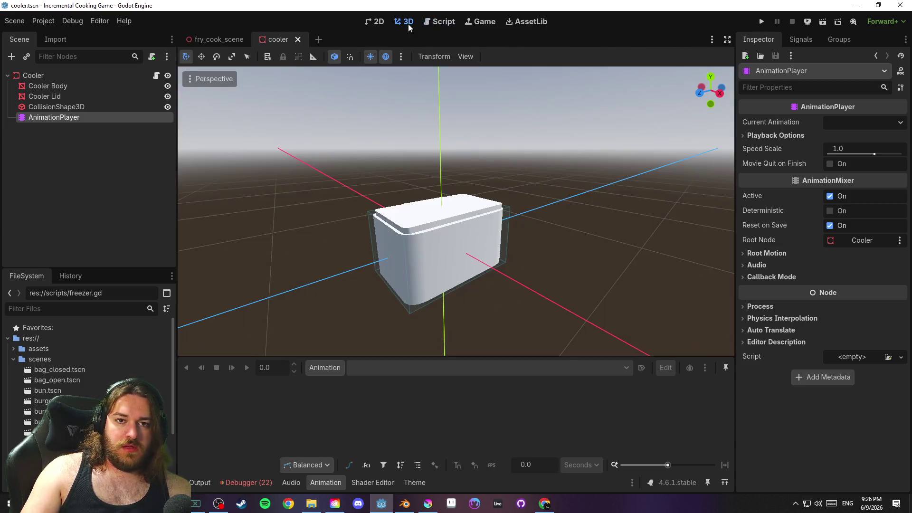
pyautogui.click(569, 198)
pyautogui.click(458, 222)
pyautogui.moveTo(458, 222); pyautogui.dragTo(580, 235)
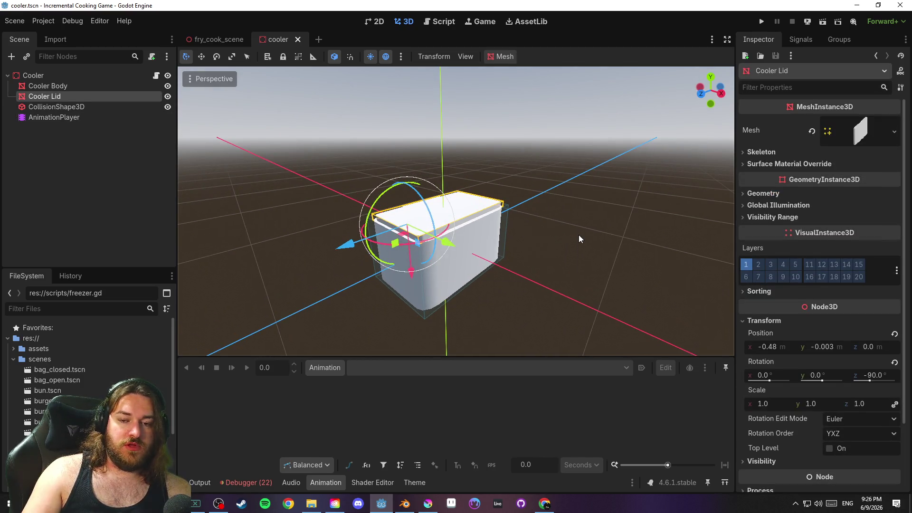
pyautogui.scroll(4, 578, 233)
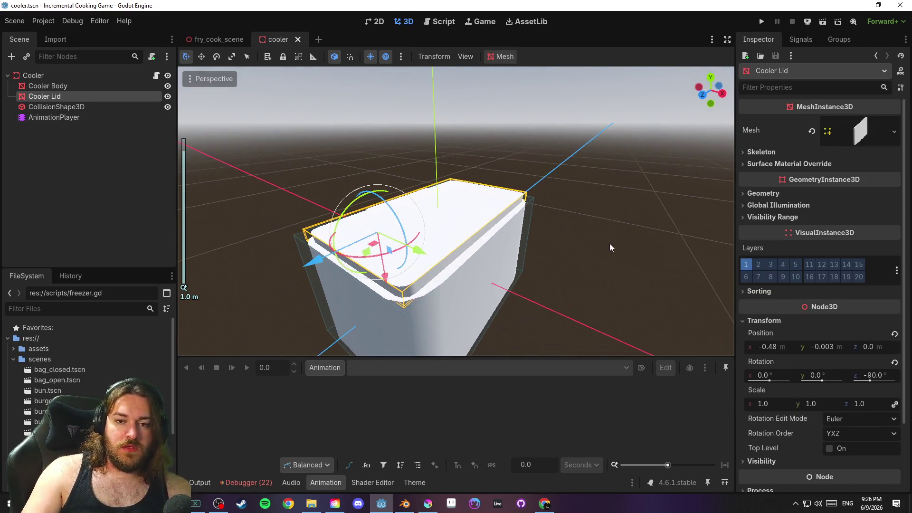
pyautogui.moveTo(628, 184)
pyautogui.mouseDown()
pyautogui.moveTo(526, 289)
pyautogui.moveTo(534, 244)
pyautogui.moveTo(628, 267)
pyautogui.moveTo(634, 255)
pyautogui.moveTo(579, 248)
pyautogui.mouseUp()
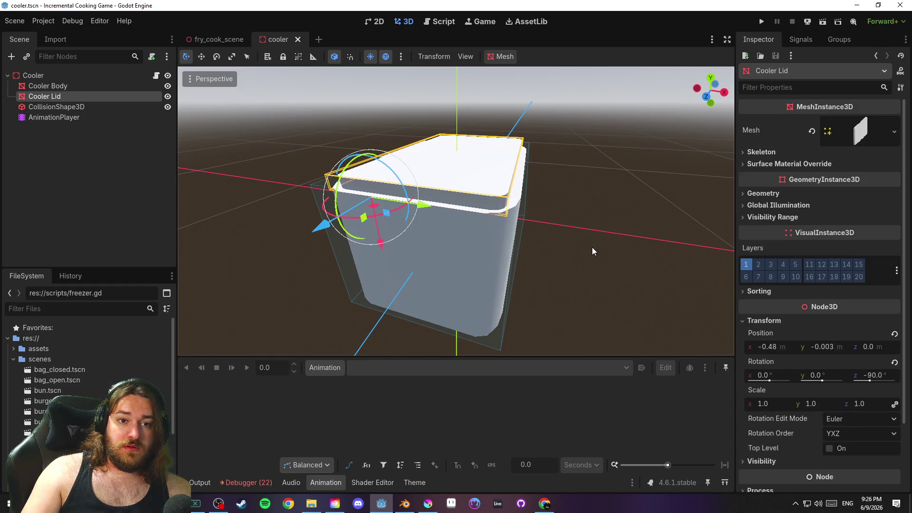
pyautogui.click(87, 116)
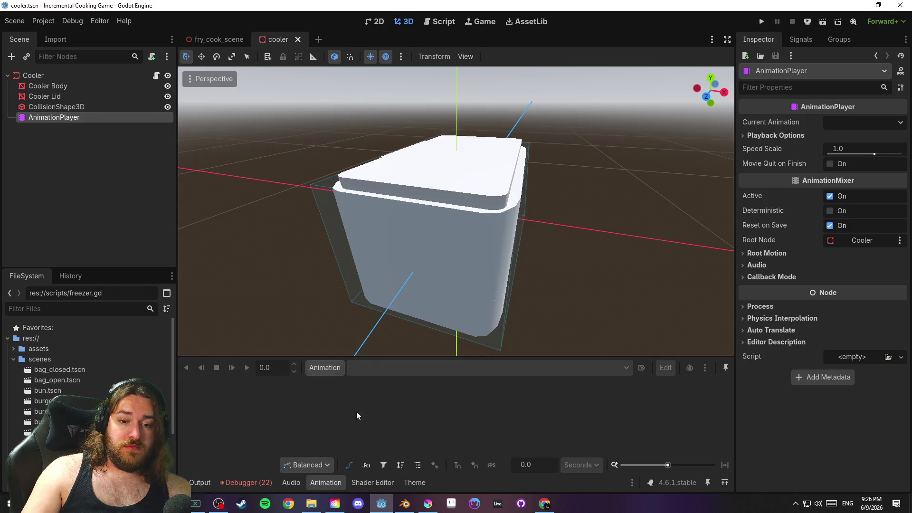
pyautogui.click(329, 370)
# Create a new animation named 'open' and select both Cooler Body and Cooler Lid
pyautogui.click(352, 388)
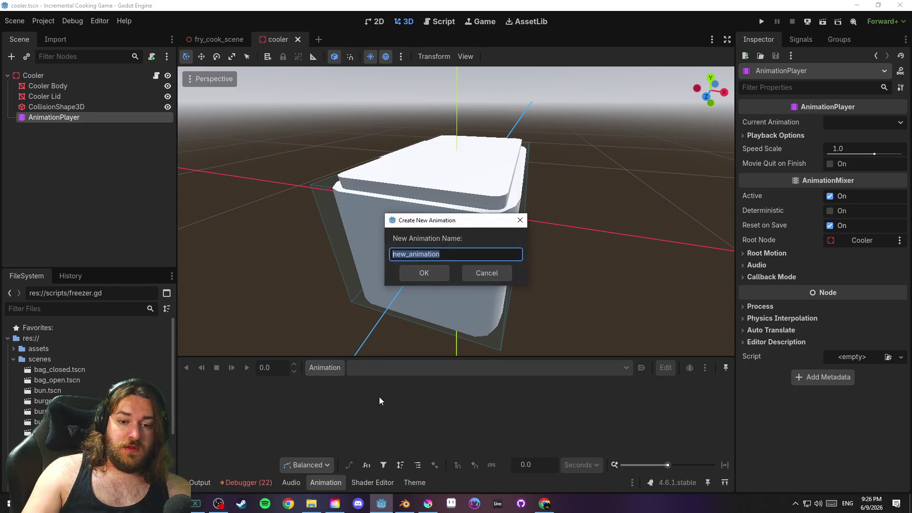
pyautogui.write('open')
pyautogui.press('Return')
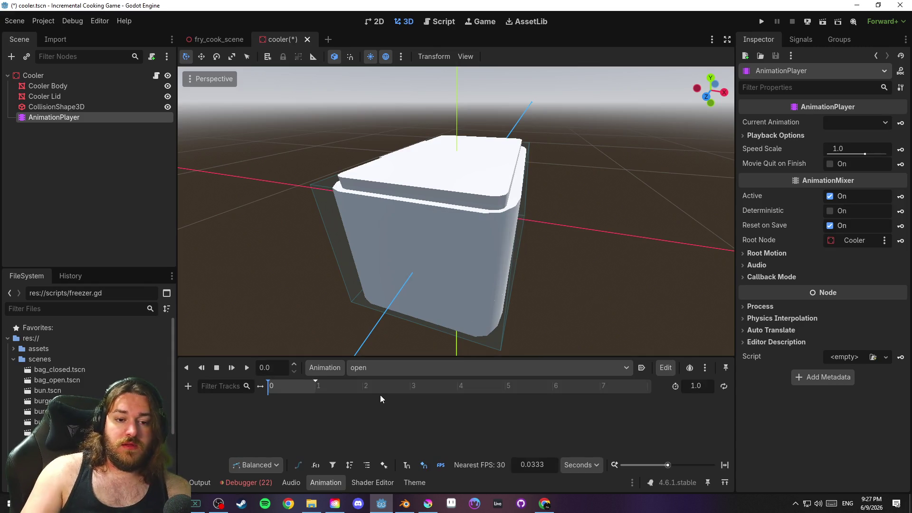
pyautogui.click(84, 86)
pyautogui.keyDown('shift'); pyautogui.click(81, 96); pyautogui.keyUp('shift')
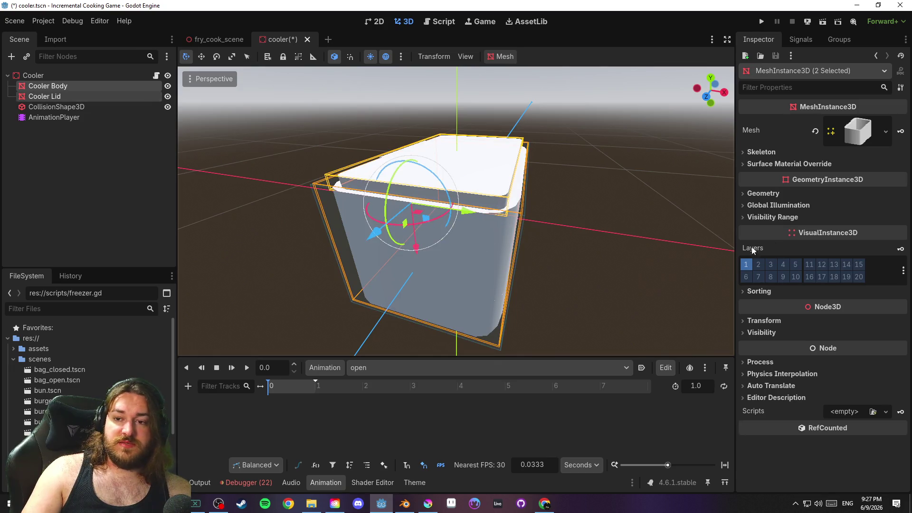
# Create position and rotation keyframe tracks at 0 s for Cooler Body and Cooler Lid
pyautogui.click(770, 333)
pyautogui.click(770, 321)
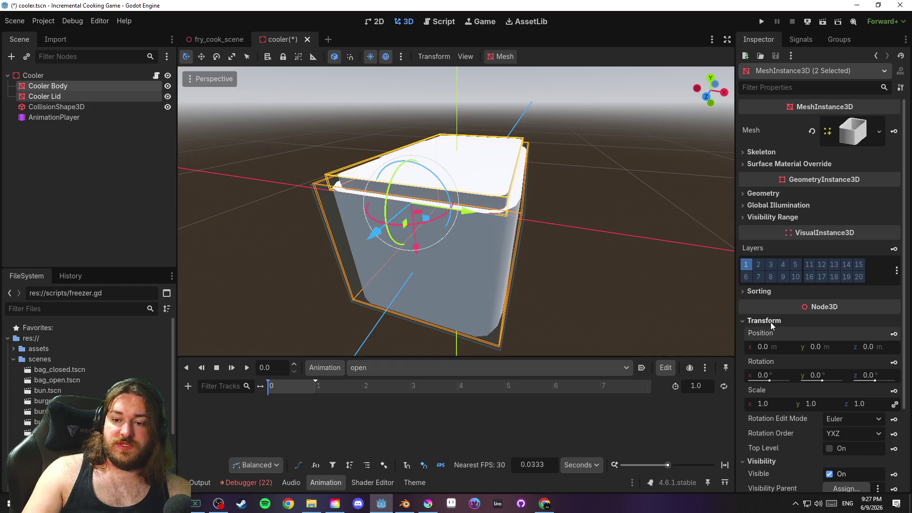
pyautogui.click(770, 321)
pyautogui.click(769, 332)
pyautogui.click(770, 321)
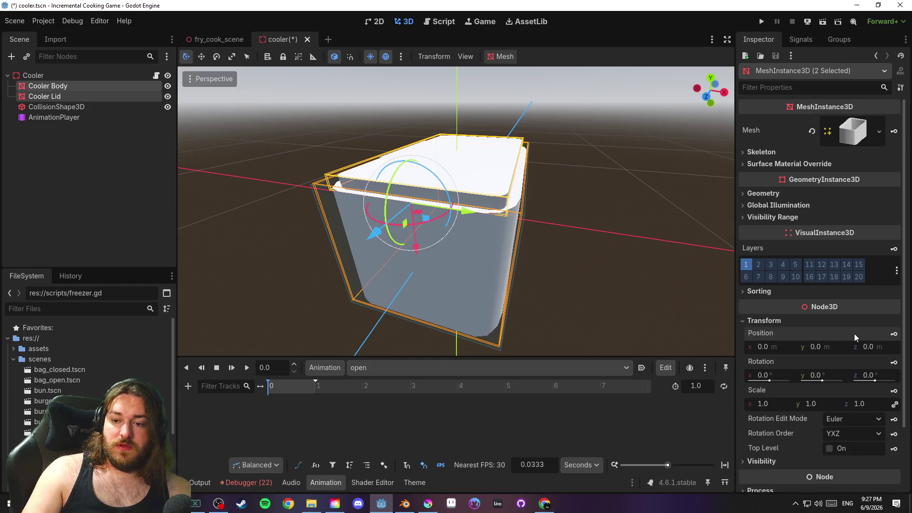
pyautogui.click(894, 334)
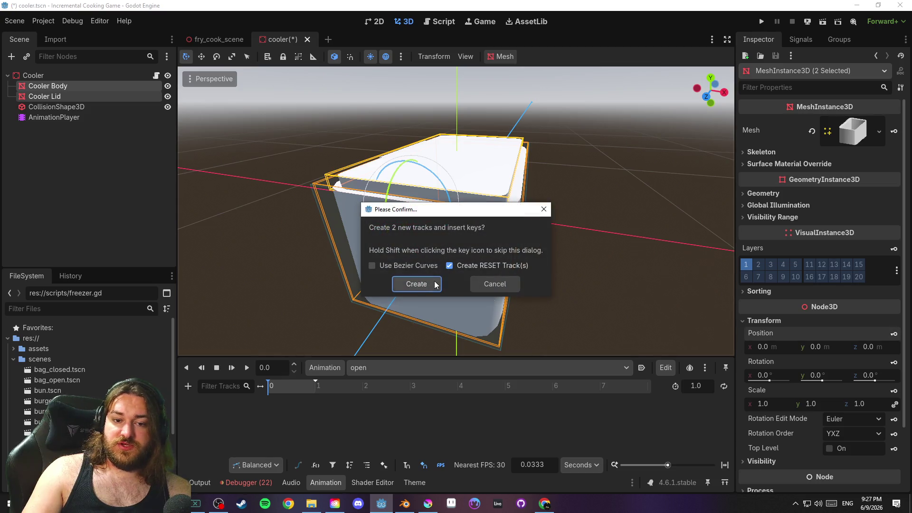
pyautogui.click(418, 284)
pyautogui.click(894, 363)
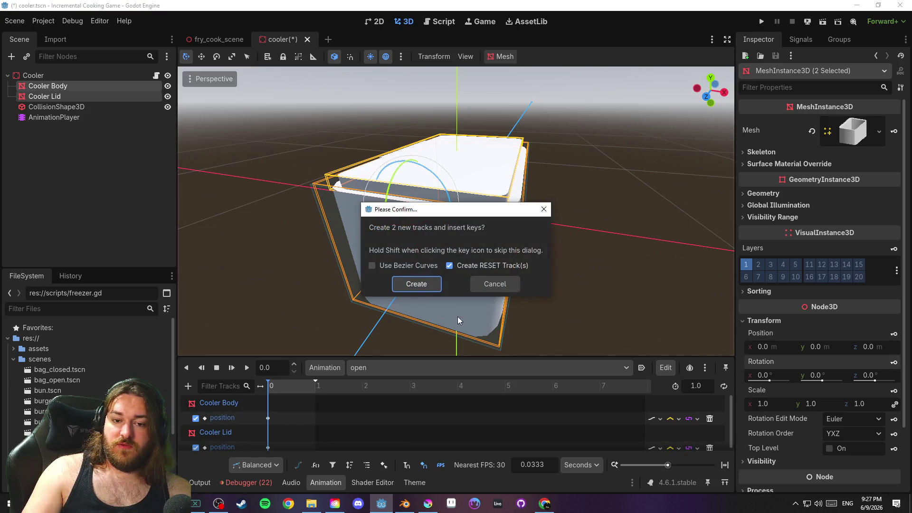
pyautogui.click(417, 286)
# Set the position and rotation tracks' interpolation to Cubic, leaving update and loop modes unchanged
pyautogui.click(675, 419)
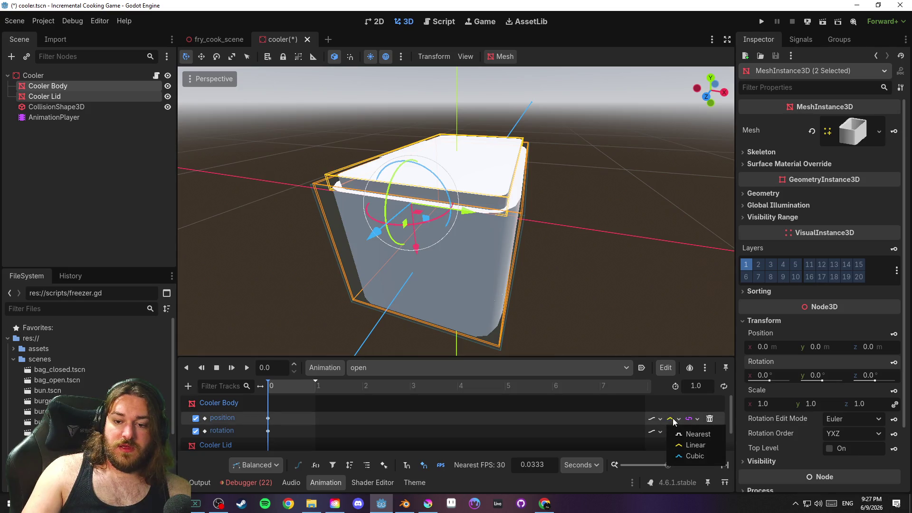
pyautogui.click(702, 458)
pyautogui.click(675, 432)
pyautogui.click(696, 468)
pyautogui.click(658, 420)
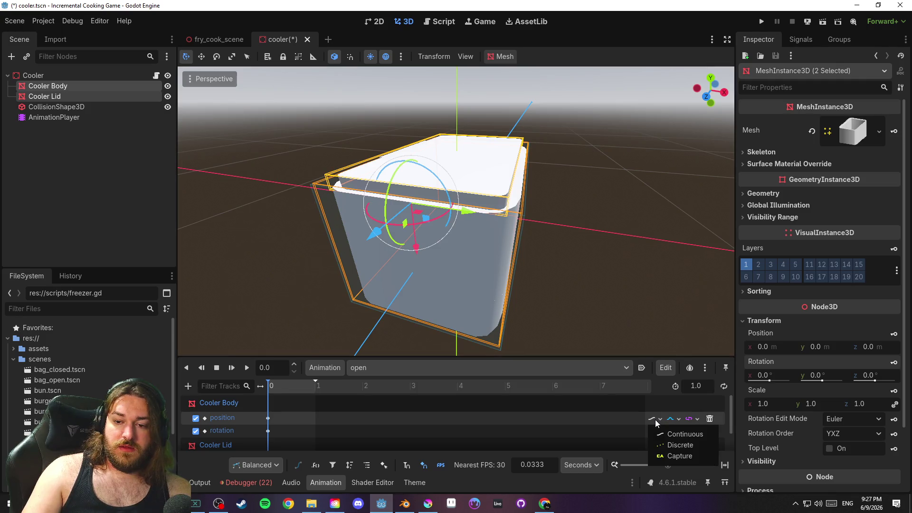
pyautogui.click(657, 422)
pyautogui.click(691, 420)
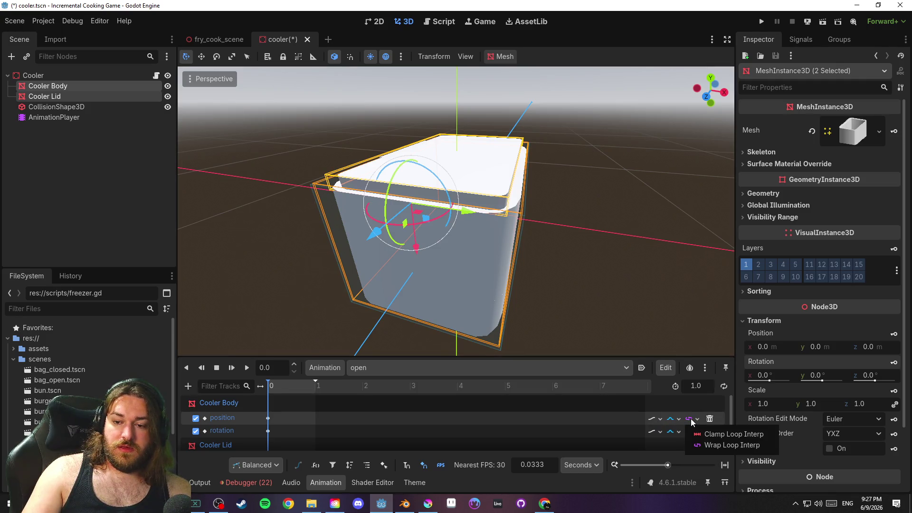
pyautogui.click(692, 422)
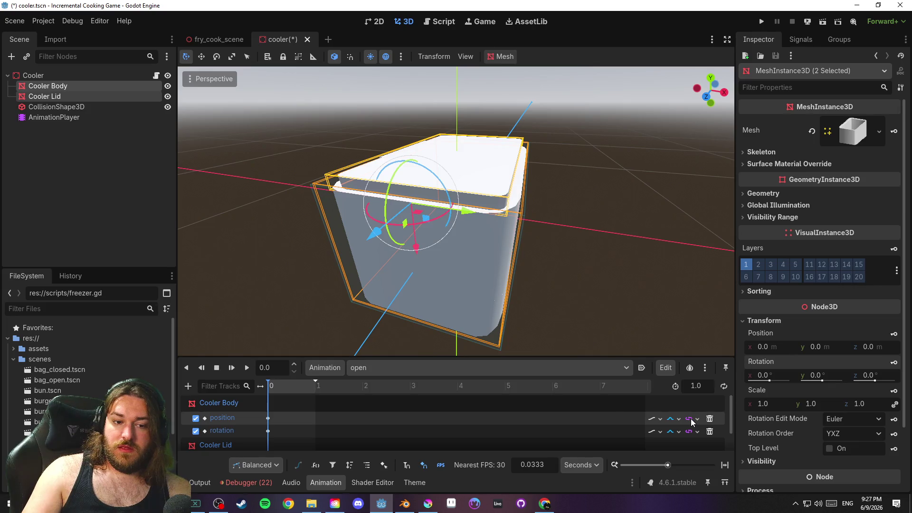
# Try moving the body's position key to about 2.7 s, save, then undo it back to 0 s
pyautogui.rightClick(270, 422)
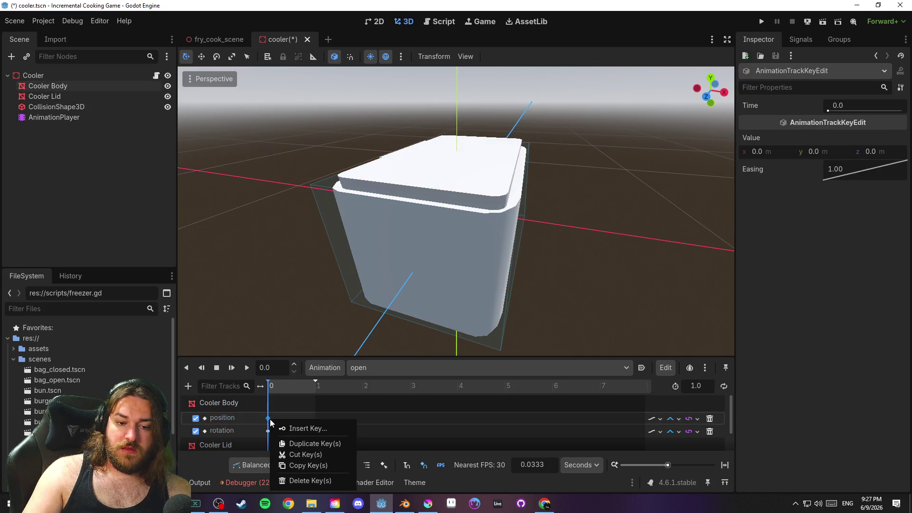
pyautogui.moveTo(268, 419); pyautogui.dragTo(399, 418)
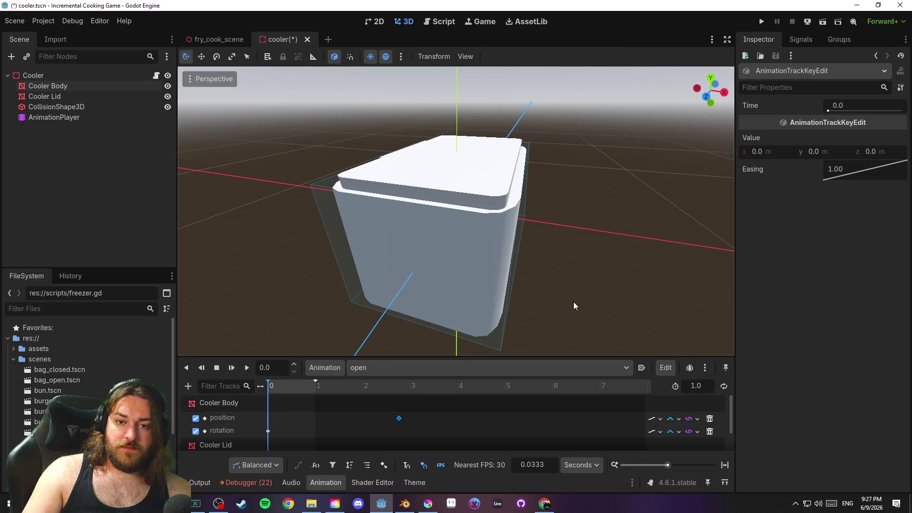
pyautogui.hotkey('ctrl', 's')
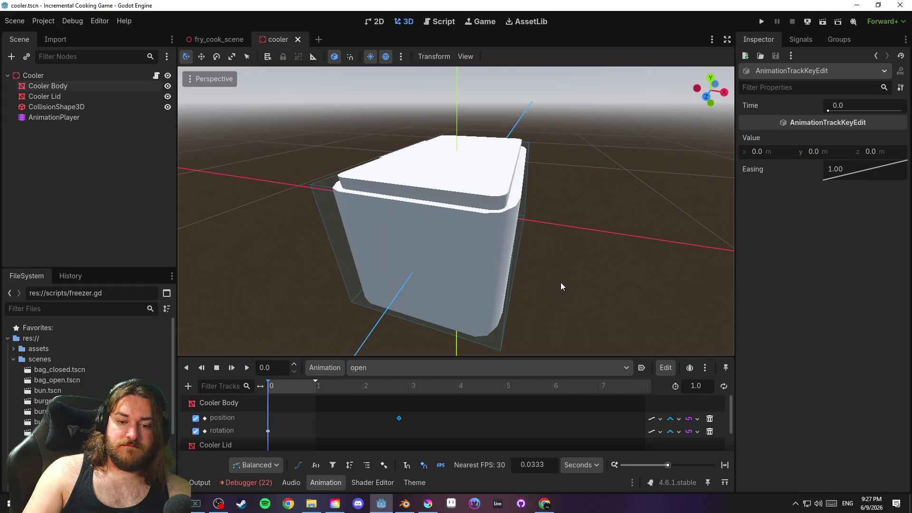
pyautogui.click(398, 423)
pyautogui.hotkey('ctrl', 'z')
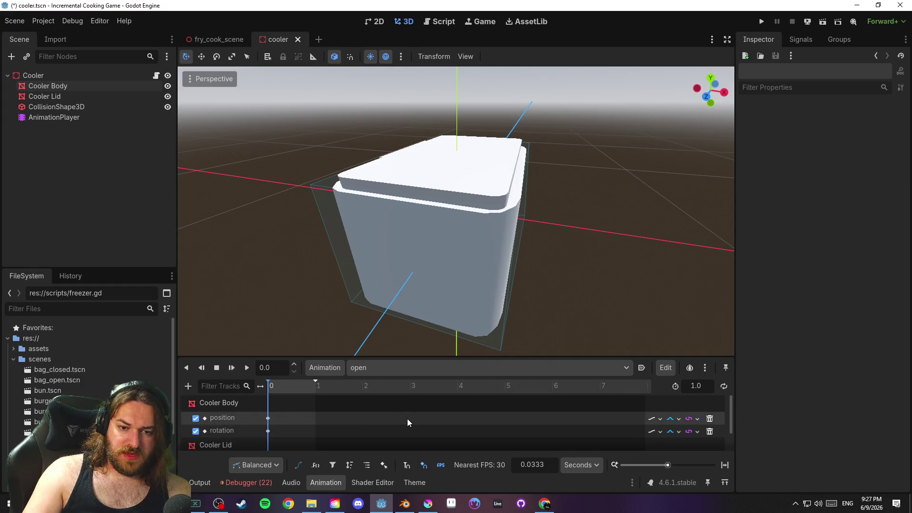
# Select in turn the Cooler Body, Cooler Lid, collision shape, AnimationPlayer and root Cooler nodes
pyautogui.click(458, 171)
pyautogui.click(424, 156)
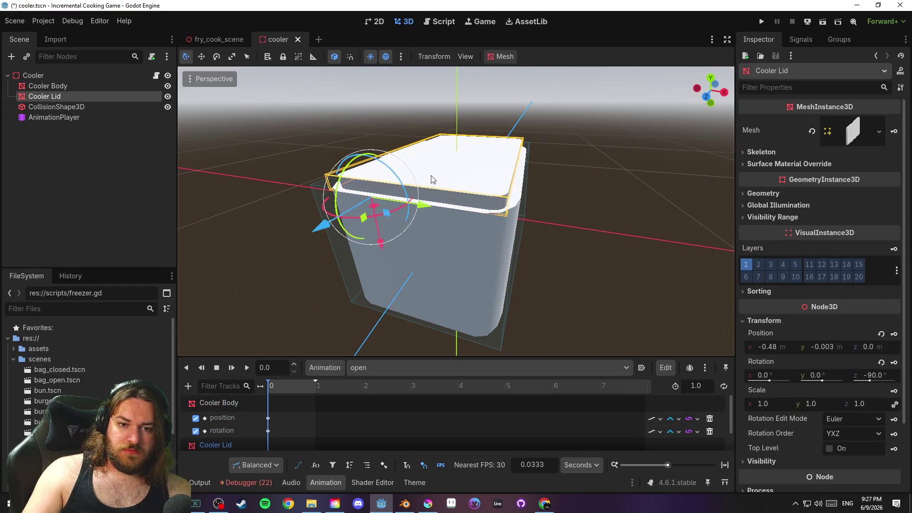
pyautogui.click(464, 243)
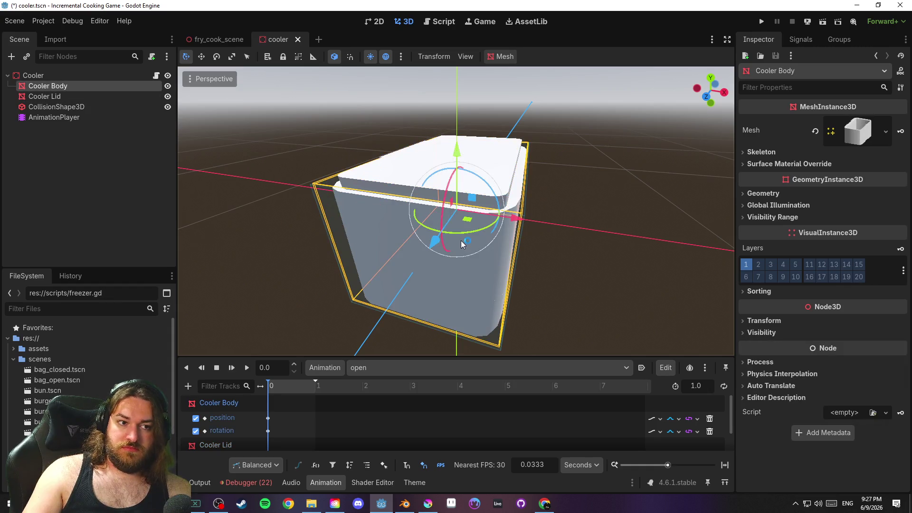
pyautogui.click(69, 99)
pyautogui.click(73, 107)
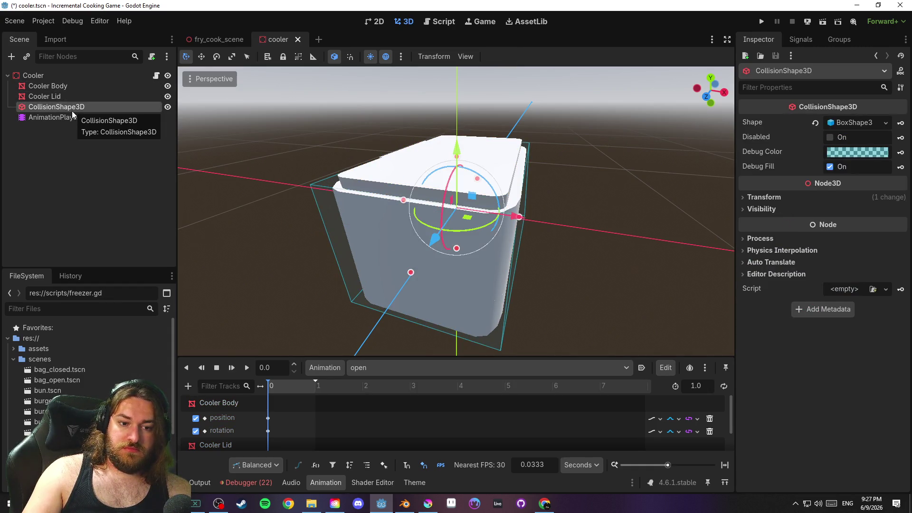
pyautogui.click(78, 87)
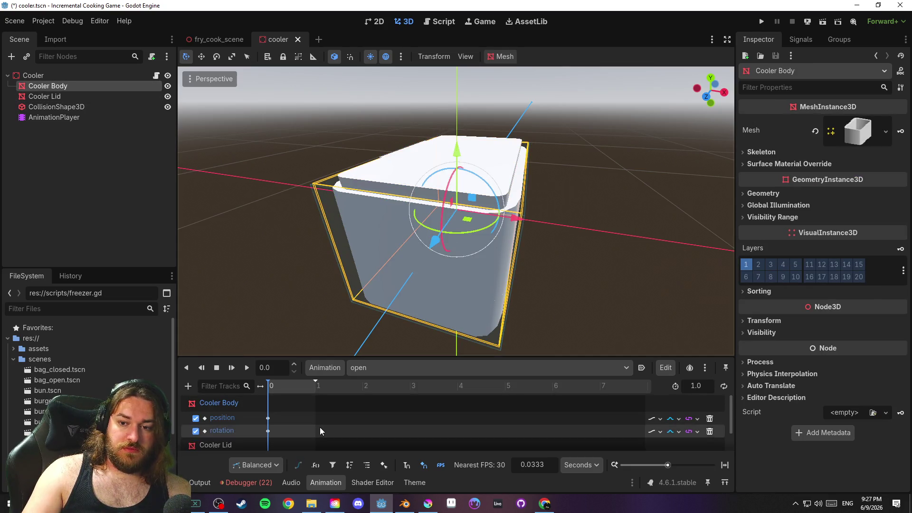
pyautogui.click(87, 96)
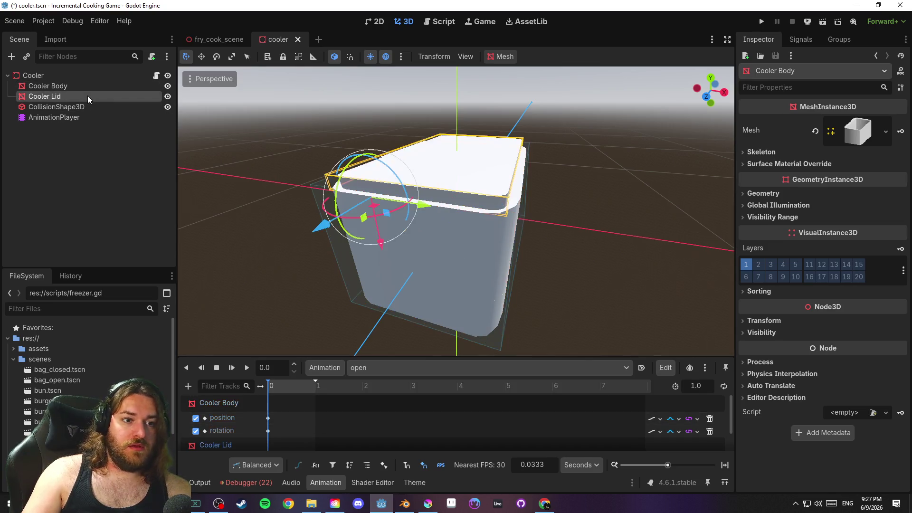
pyautogui.click(84, 107)
pyautogui.click(84, 118)
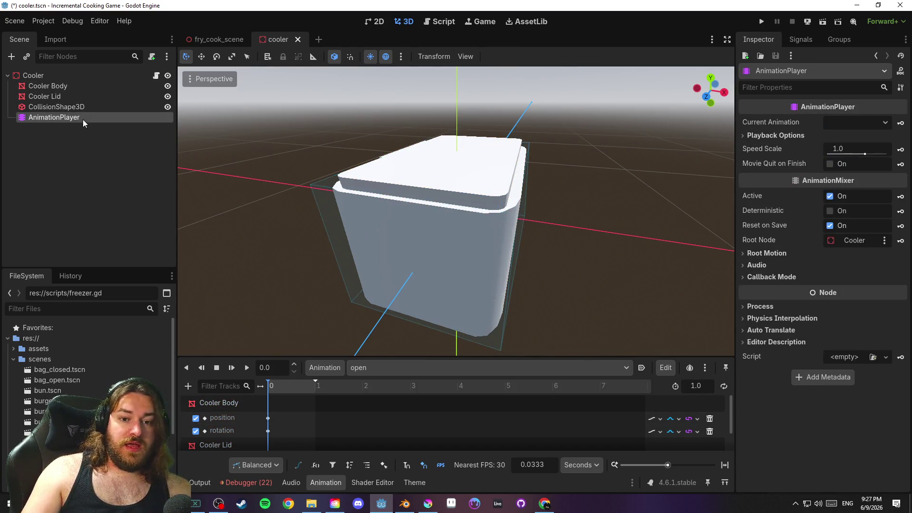
pyautogui.click(70, 76)
pyautogui.click(74, 86)
pyautogui.click(77, 95)
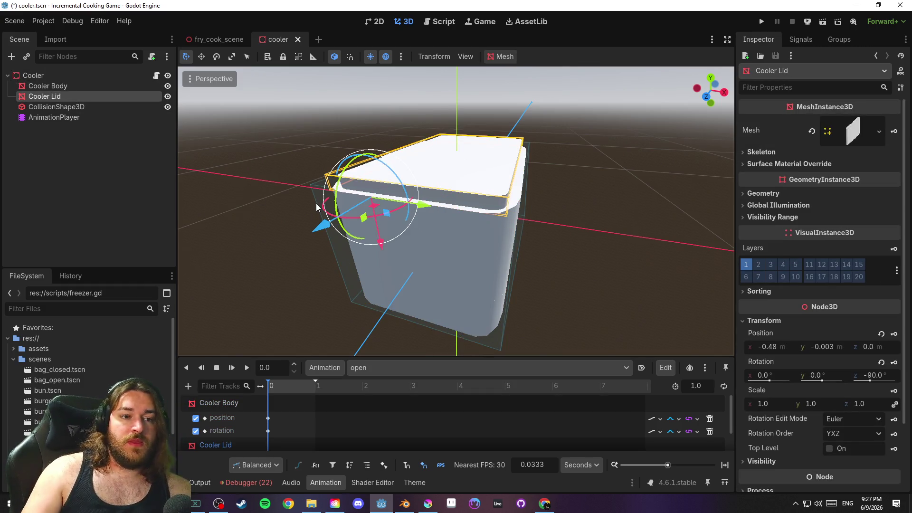
# Orbit around the cooler to face its front and save the scene
pyautogui.moveTo(397, 102); pyautogui.dragTo(606, 154)
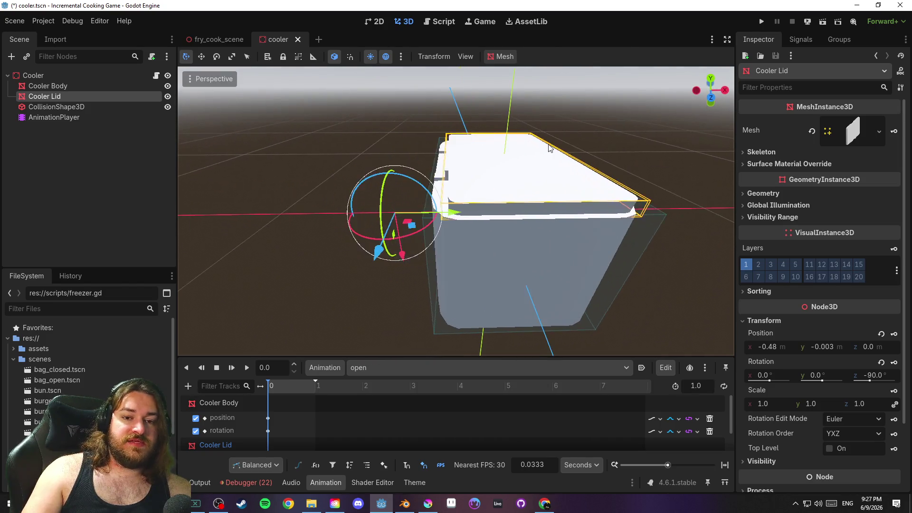
pyautogui.hotkey('ctrl', 's')
pyautogui.moveTo(592, 198)
pyautogui.mouseDown()
pyautogui.moveTo(546, 262)
pyautogui.moveTo(507, 258)
pyautogui.mouseUp()
# Set the open animation length to 1.5 s, put the playhead at 1.5 s, and save
pyautogui.click(315, 386)
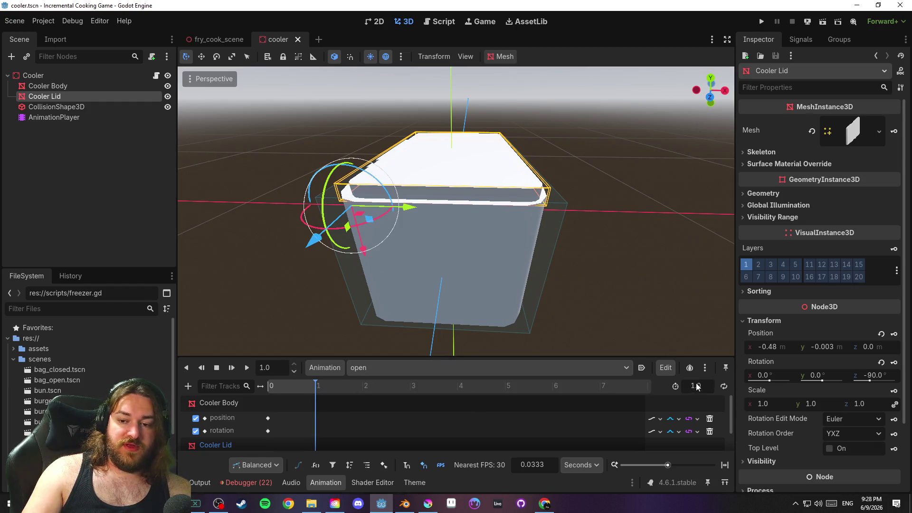
pyautogui.write('1')
pyautogui.press('Return')
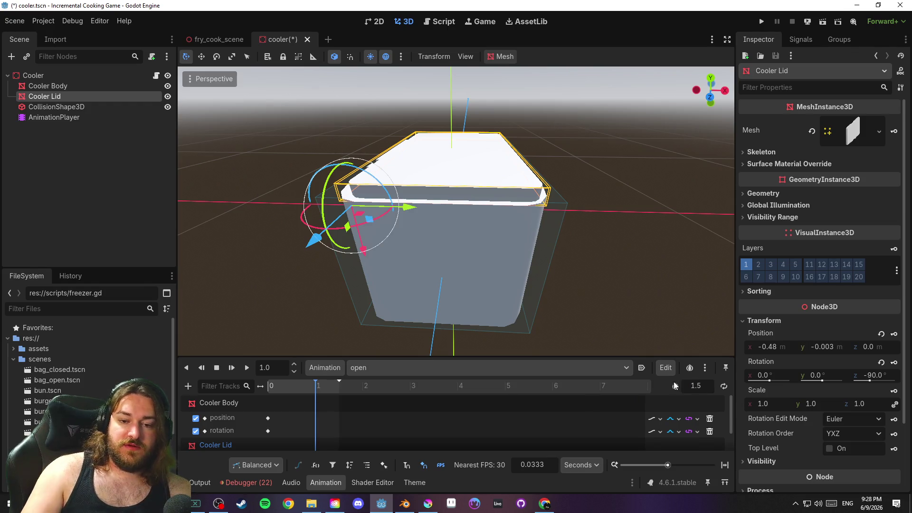
pyautogui.click(339, 386)
pyautogui.hotkey('ctrl', 's')
# Rotate the Cooler Lid open to about 9.9° on Z
pyautogui.scroll(-1, 295, 299)
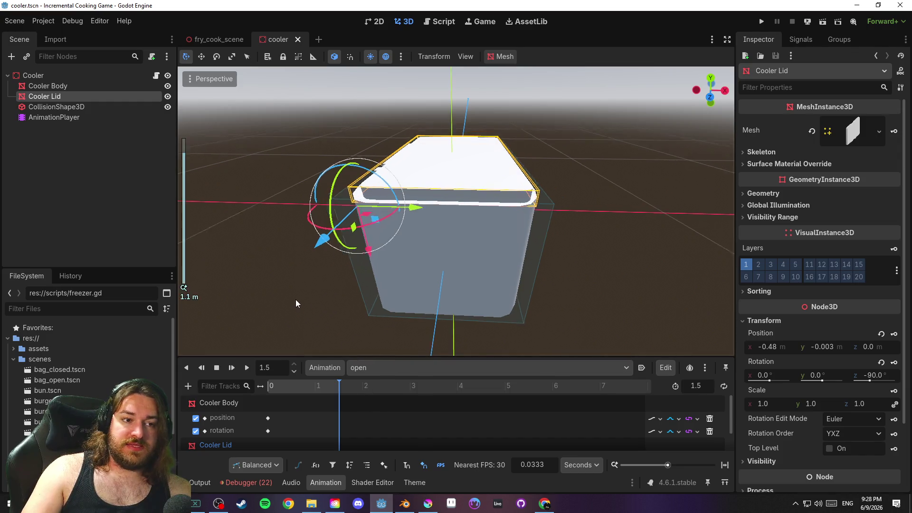
pyautogui.scroll(-2, 296, 303)
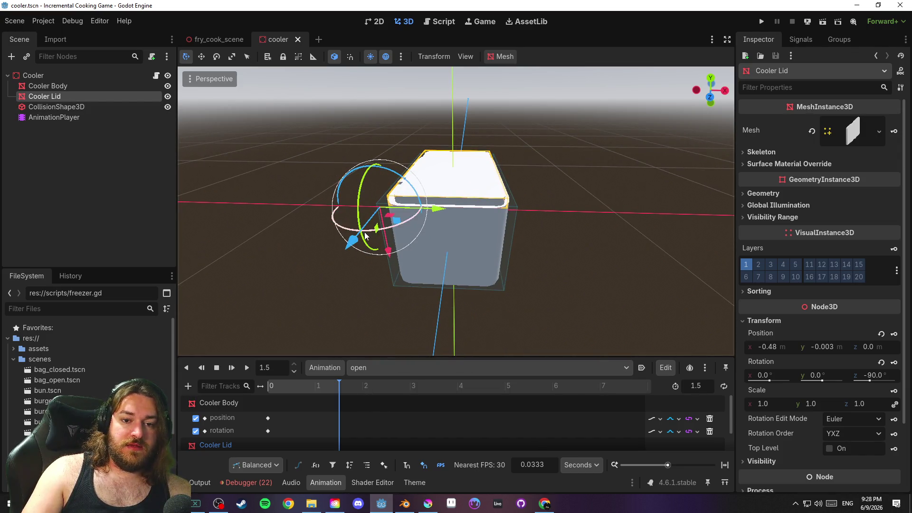
pyautogui.moveTo(366, 236)
pyautogui.mouseDown()
pyautogui.moveTo(310, 213)
pyautogui.moveTo(278, 241)
pyautogui.moveTo(281, 276)
pyautogui.moveTo(327, 297)
pyautogui.mouseUp()
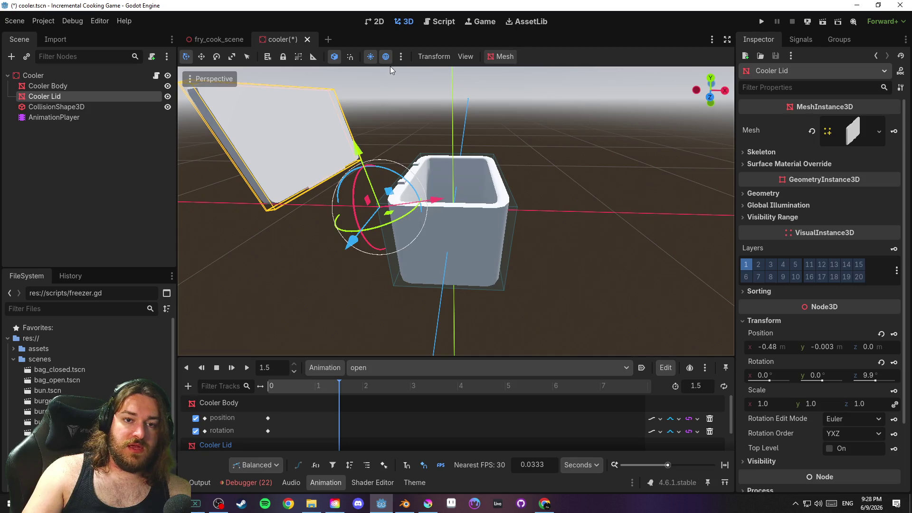
# Switch to world-space axes and slide the Cooler Lid onto the cooler's back rim
pyautogui.click(334, 57)
pyautogui.moveTo(436, 213); pyautogui.dragTo(512, 220)
pyautogui.moveTo(457, 150); pyautogui.dragTo(461, 132)
pyautogui.scroll(5, 504, 187)
pyautogui.moveTo(513, 197); pyautogui.dragTo(515, 197)
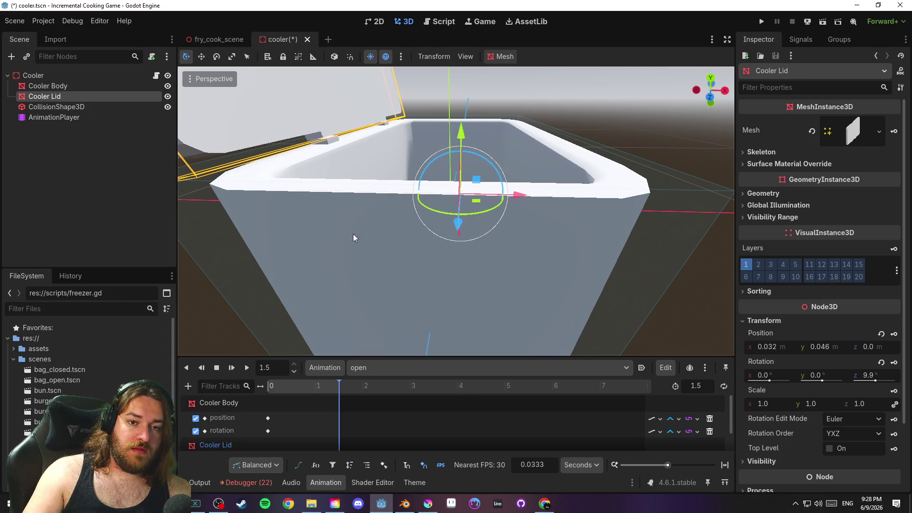
pyautogui.click(544, 121)
pyautogui.moveTo(363, 199)
pyautogui.mouseDown()
pyautogui.moveTo(513, 185)
pyautogui.moveTo(423, 185)
pyautogui.mouseUp()
pyautogui.scroll(-6, 390, 218)
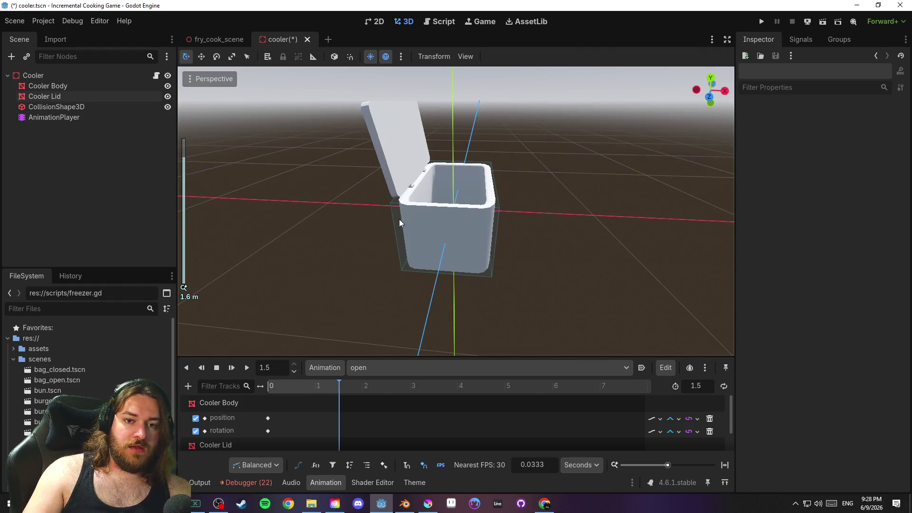
# Turn on insert-at-current-time and add position and rotation keys at 1.5 s on the first tracks
pyautogui.click(96, 97)
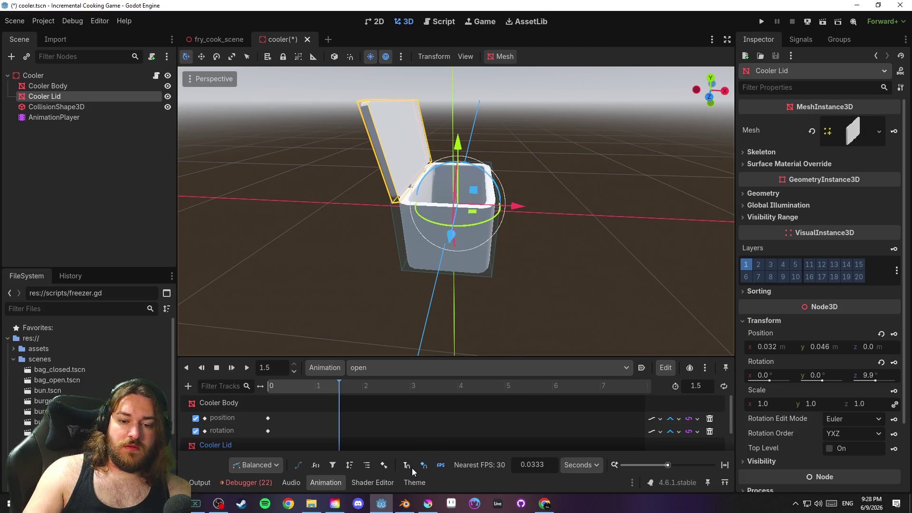
pyautogui.click(383, 467)
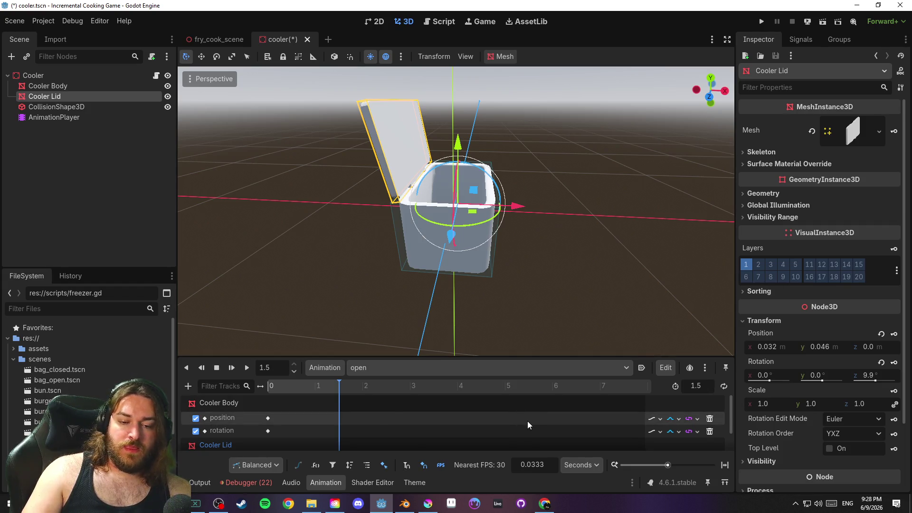
pyautogui.rightClick(390, 416)
pyautogui.click(418, 426)
pyautogui.rightClick(371, 432)
pyautogui.click(403, 439)
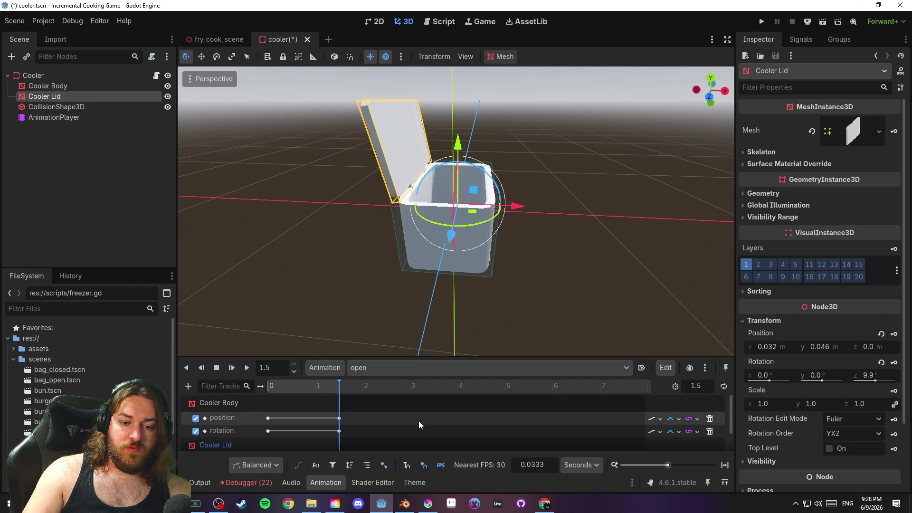
# Key the Cooler Lid's position and rotation at 1.5 s, save, and scrub the timeline
pyautogui.scroll(-2, 418, 421)
pyautogui.rightClick(374, 430)
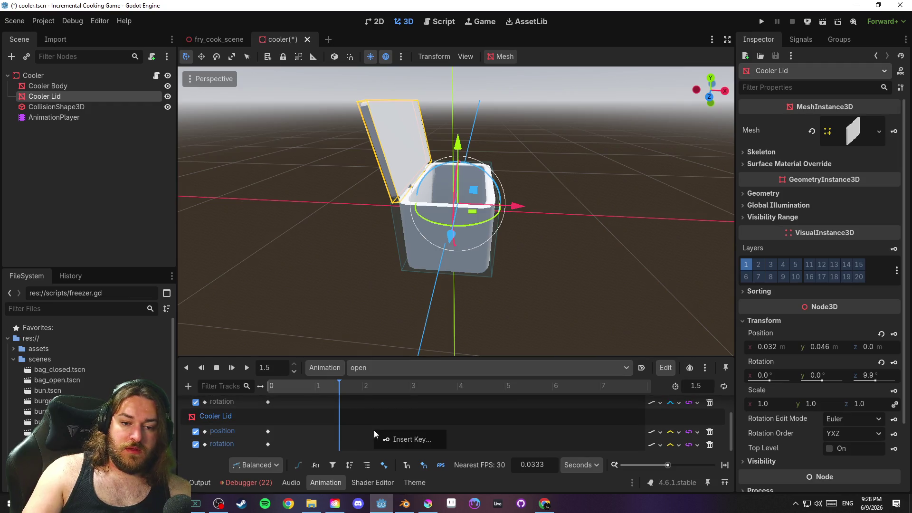
pyautogui.click(404, 439)
pyautogui.rightClick(389, 444)
pyautogui.click(408, 453)
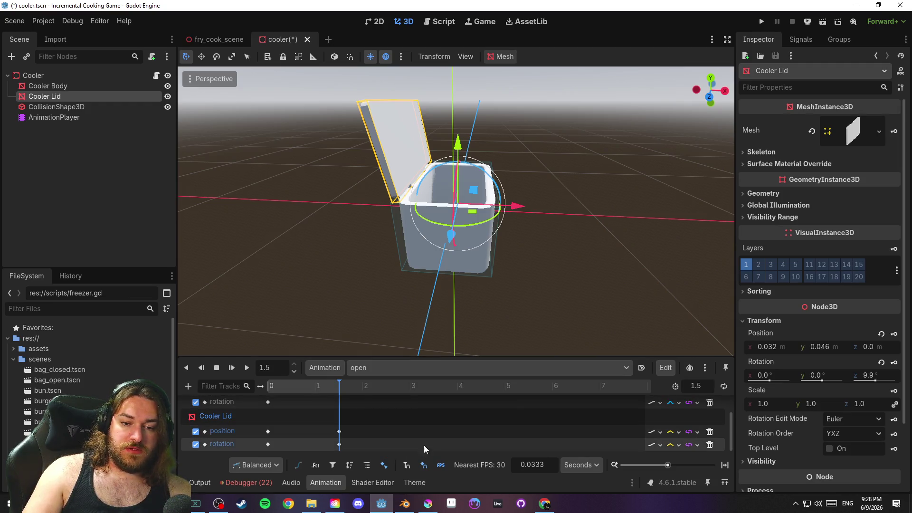
pyautogui.hotkey('ctrl', 's')
pyautogui.moveTo(335, 386)
pyautogui.mouseDown()
pyautogui.moveTo(258, 392)
pyautogui.moveTo(390, 398)
pyautogui.moveTo(316, 396)
pyautogui.moveTo(380, 403)
pyautogui.moveTo(354, 406)
pyautogui.moveTo(185, 393)
pyautogui.moveTo(305, 393)
pyautogui.moveTo(341, 397)
pyautogui.moveTo(266, 396)
pyautogui.moveTo(374, 406)
pyautogui.moveTo(190, 397)
pyautogui.mouseUp()
# Save, run the game, toggle the cooler lid open and closed several times, then stop the game
pyautogui.hotkey('ctrl', 's')
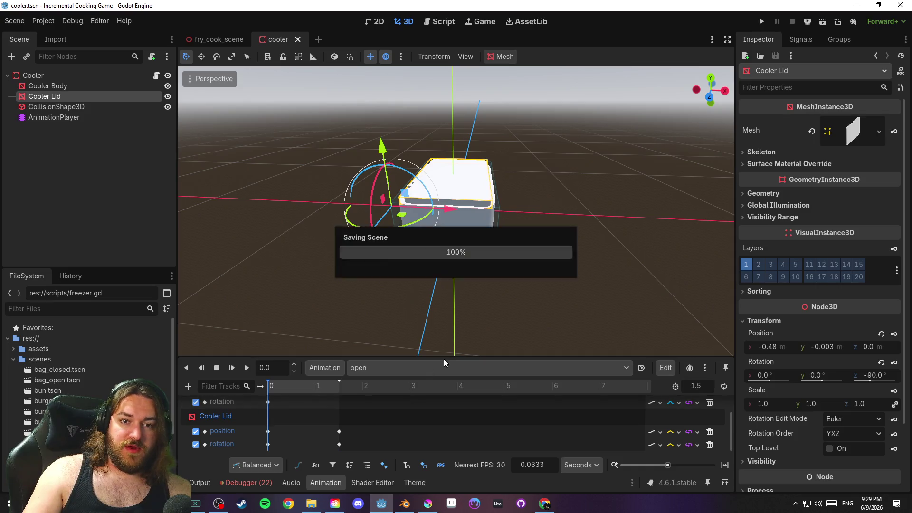
pyautogui.click(761, 21)
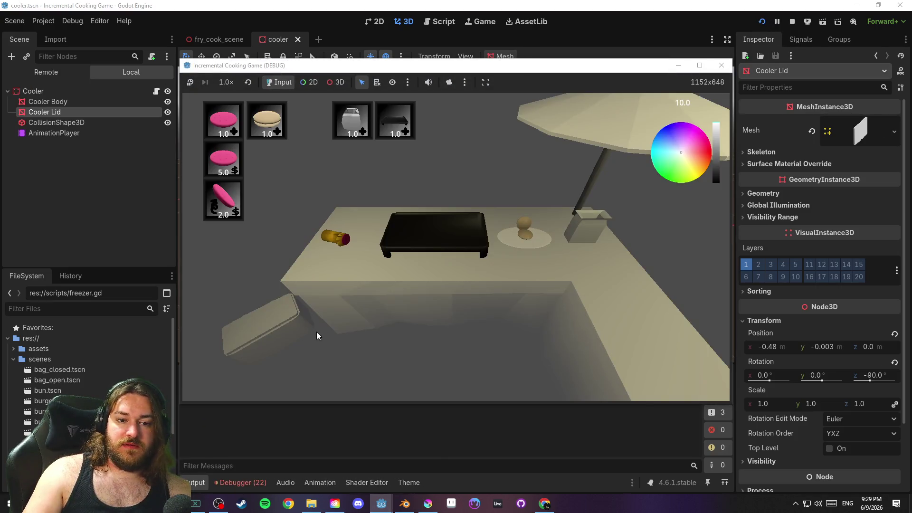
pyautogui.click(299, 354)
pyautogui.click(298, 351)
pyautogui.click(285, 330)
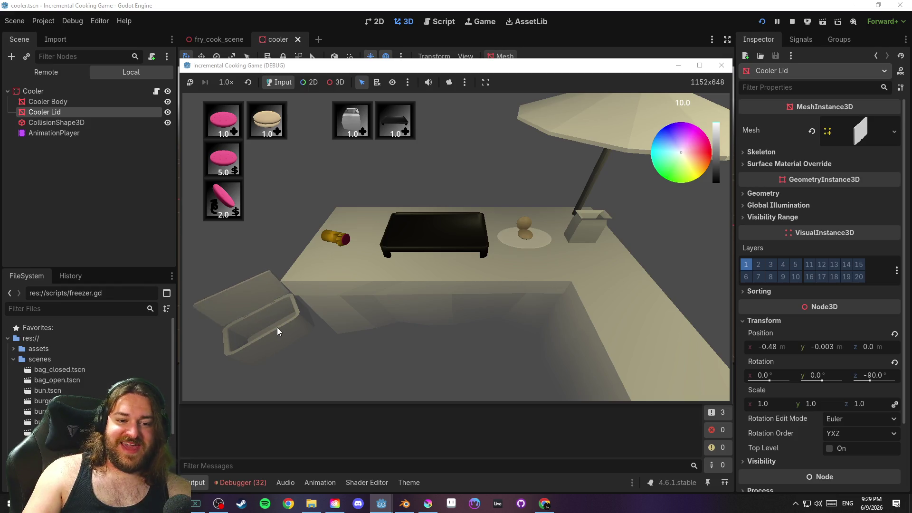
pyautogui.click(277, 326)
pyautogui.click(278, 326)
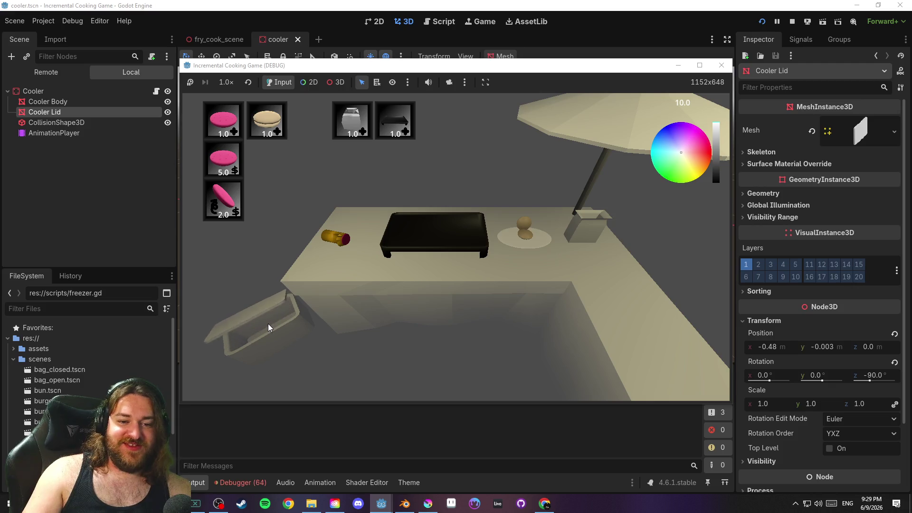
pyautogui.click(269, 323)
pyautogui.click(269, 323)
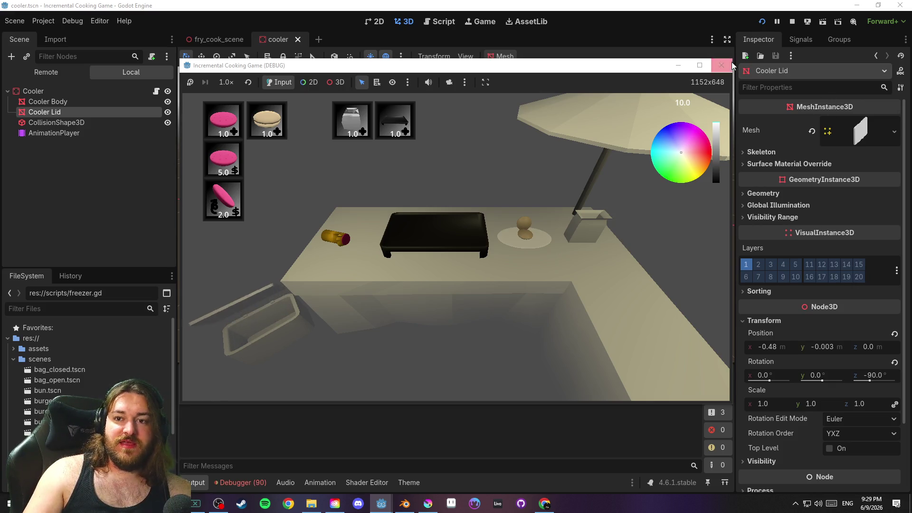
pyautogui.click(731, 65)
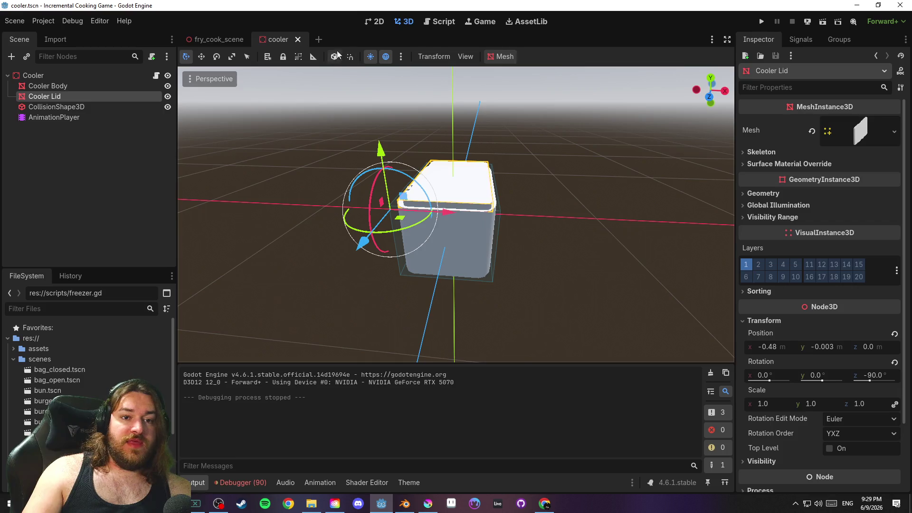
pyautogui.click(434, 21)
# Add 'if anim_player.is_playing():' as the first line of _interact in freezer.gd
pyautogui.click(492, 242)
pyautogui.hotkey('ctrl', 's')
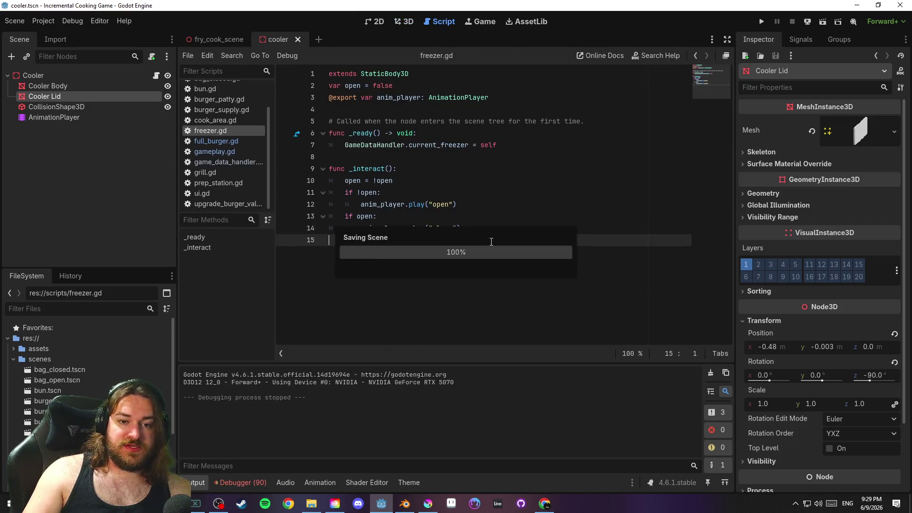
pyautogui.click(413, 170)
pyautogui.press('Return')
pyautogui.write('if ')
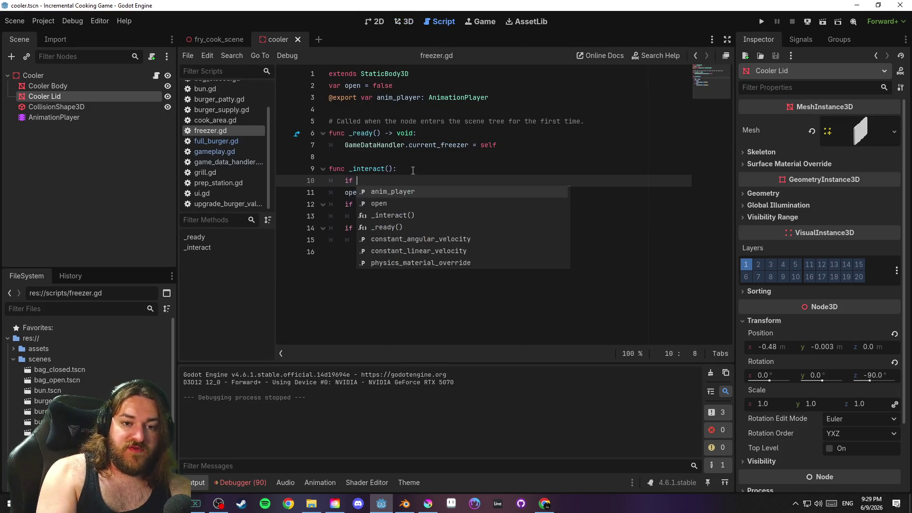
pyautogui.write('anim_player.p-l')
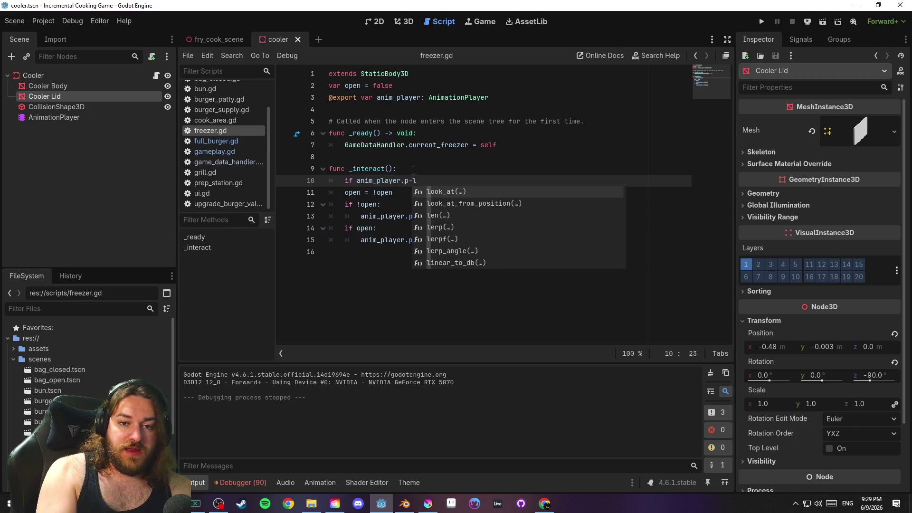
pyautogui.press('BackSpace')
pyautogui.write('is')
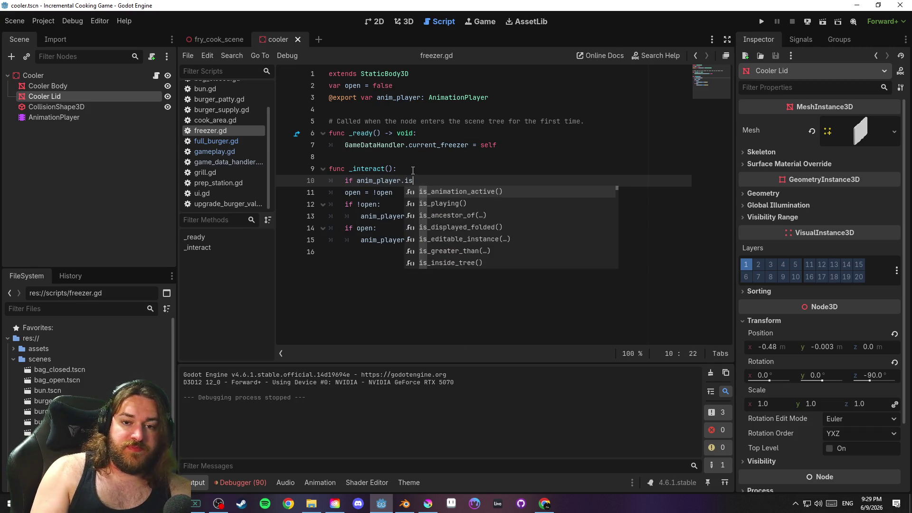
pyautogui.press('Down')
pyautogui.press('Return')
pyautogui.press('Return')
# Begin an indented 'anim_player.' line under the if and browse its member suggestions
pyautogui.write('anim')
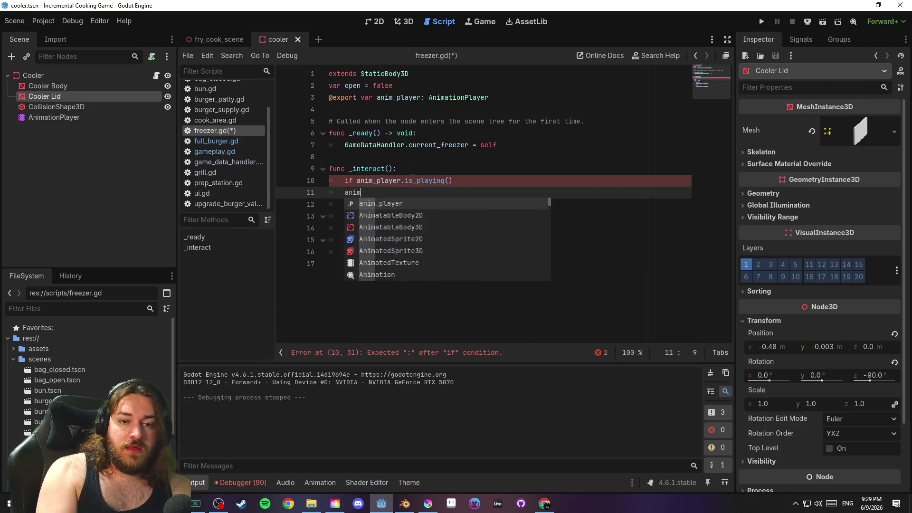
pyautogui.press('BackSpace')
pyautogui.press('BackSpace')
pyautogui.press('BackSpace')
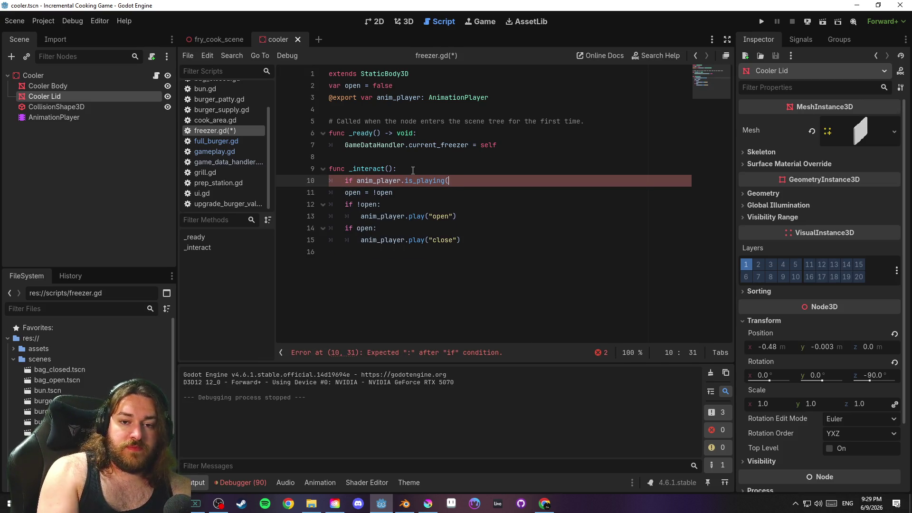
pyautogui.press('Return')
pyautogui.write('anim_player.')
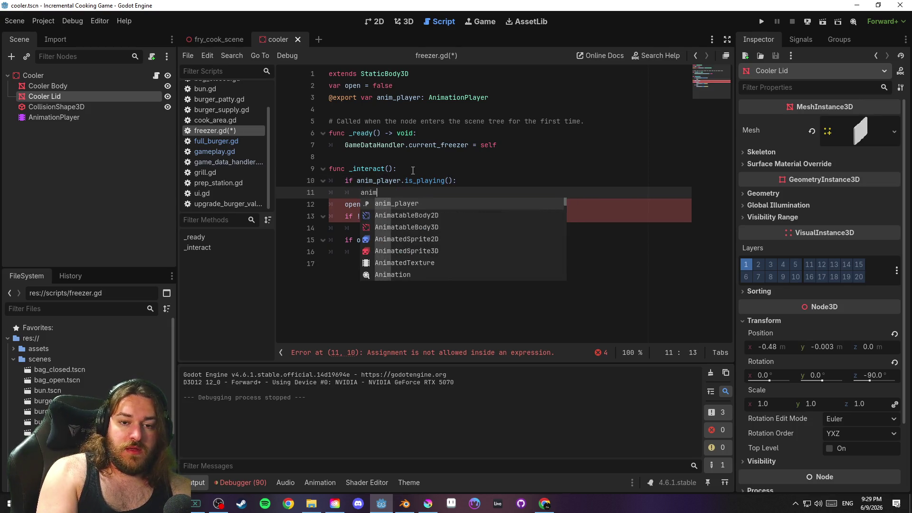
pyautogui.write('anima')
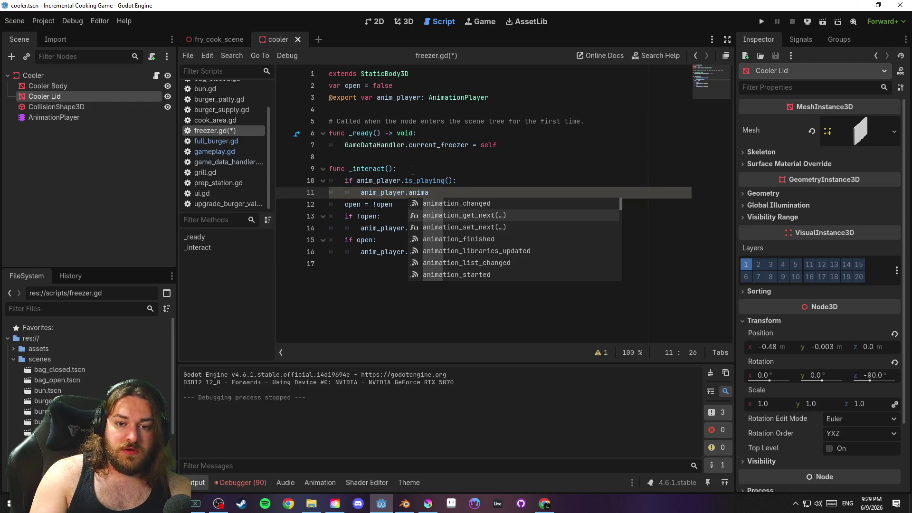
pyautogui.press('Up')
pyautogui.press('Up')
pyautogui.press('Up')
pyautogui.press('Up')
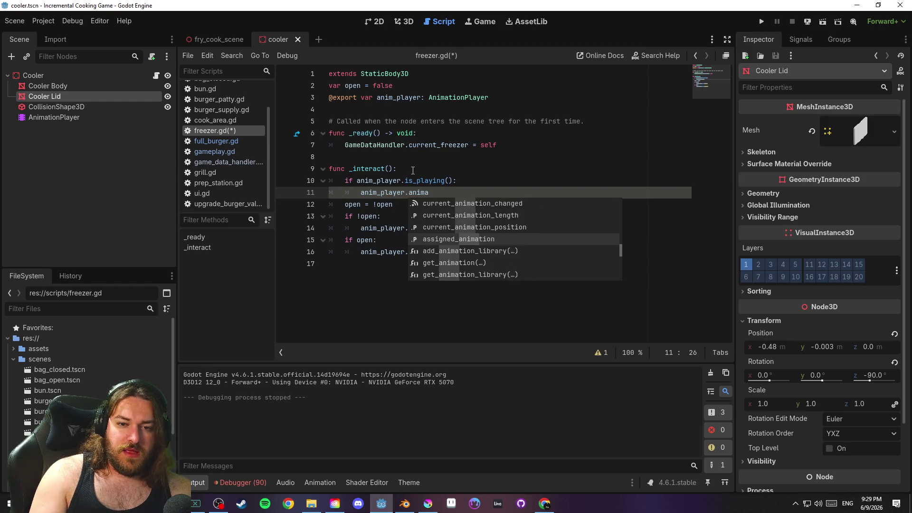
pyautogui.press('Up')
pyautogui.press('Up')
pyautogui.press('Up')
pyautogui.press('Up')
pyautogui.press('Up')
pyautogui.press('Up')
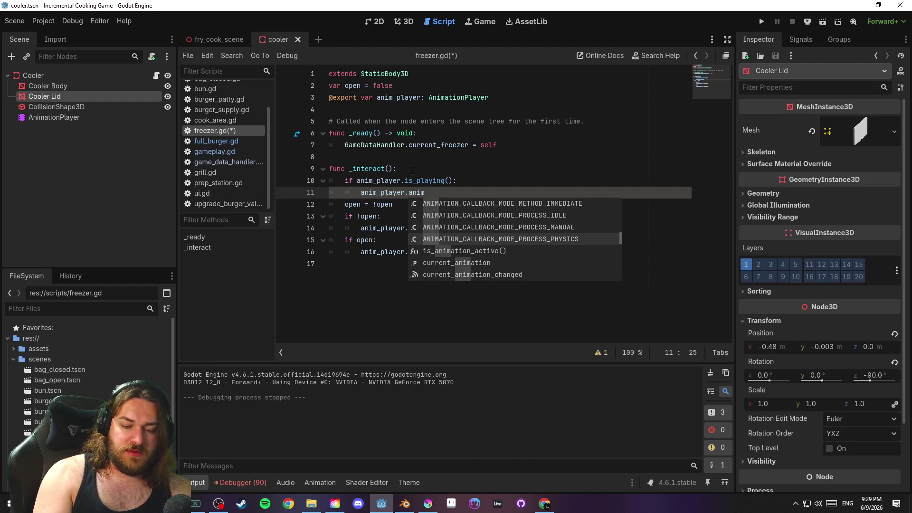
pyautogui.press('BackSpace')
pyautogui.press('BackSpace')
pyautogui.press('BackSpace')
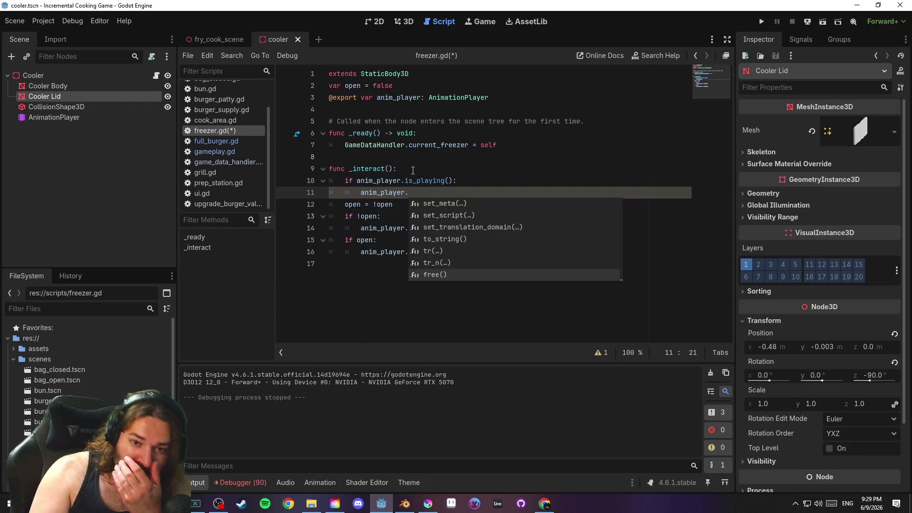
pyautogui.press('Up')
pyautogui.press('Up')
pyautogui.press('Up')
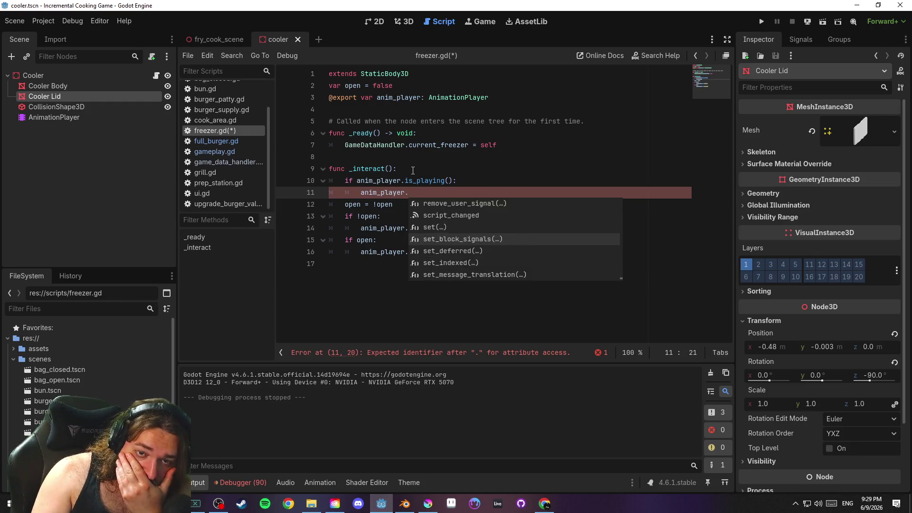
pyautogui.press('Up')
pyautogui.press('Up')
pyautogui.press('Up')
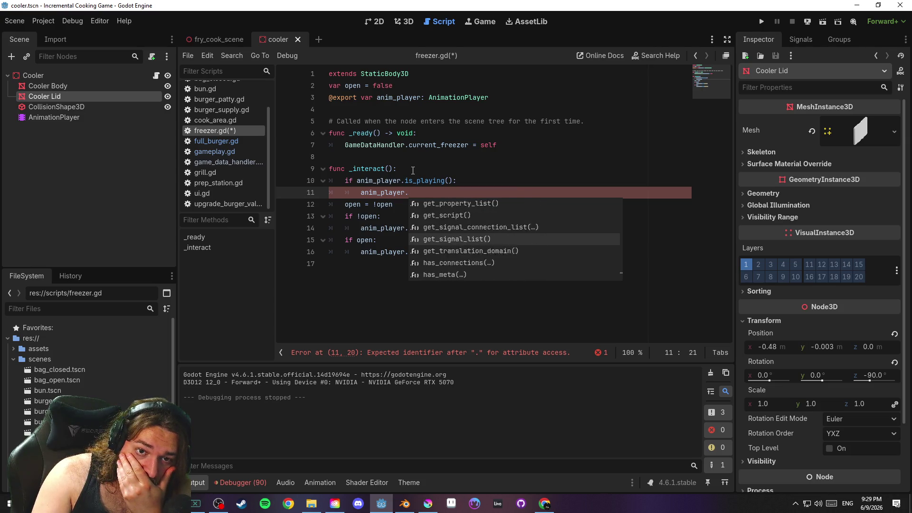
pyautogui.press('Up')
pyautogui.press('Up')
pyautogui.press('Up')
pyautogui.press('Up')
pyautogui.press('Up')
pyautogui.press('Up')
pyautogui.press('Up')
pyautogui.press('Up')
pyautogui.press('Up')
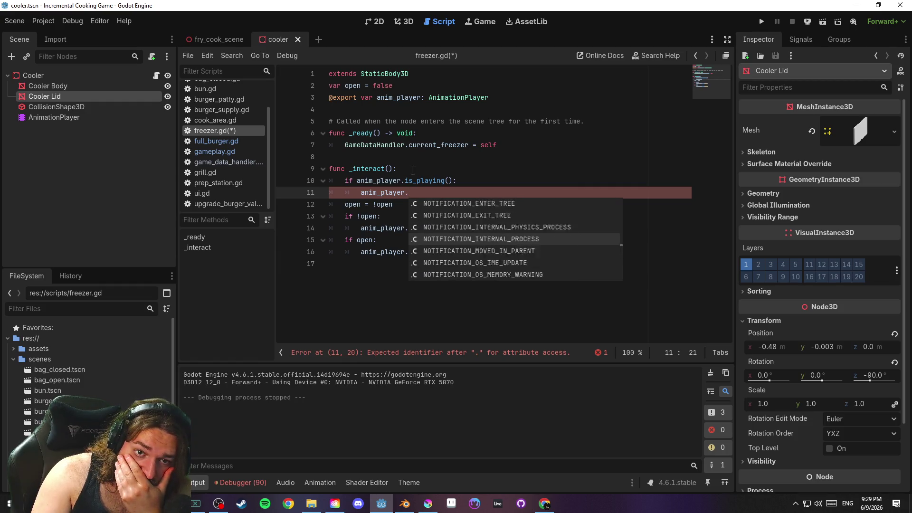
# Complete line 11 as anim_player.advance() from the autocomplete list and open advance's documentation
pyautogui.moveTo(619, 244); pyautogui.dragTo(622, 215)
pyautogui.moveTo(623, 216); pyautogui.dragTo(621, 215)
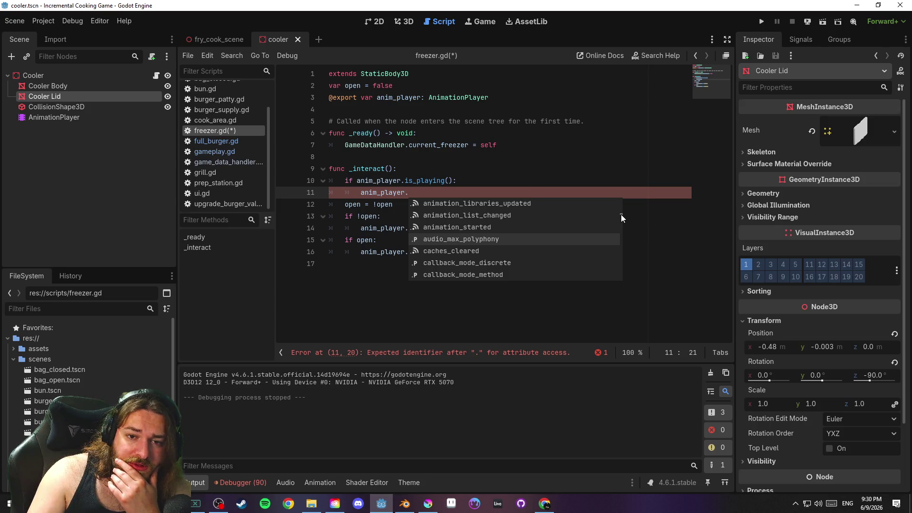
pyautogui.moveTo(620, 215); pyautogui.dragTo(621, 210)
pyautogui.scroll(-10, 467, 239)
pyautogui.scroll(10, 501, 238)
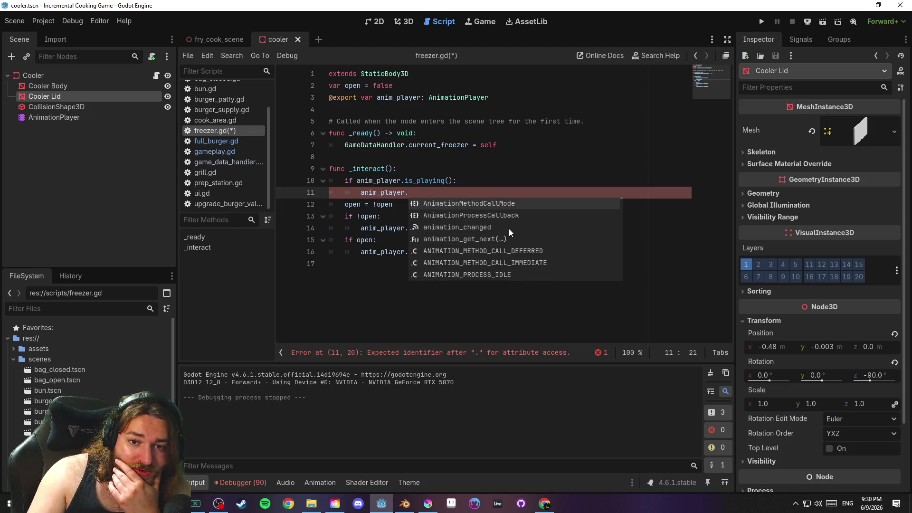
pyautogui.scroll(-3, 509, 229)
pyautogui.scroll(-3, 560, 237)
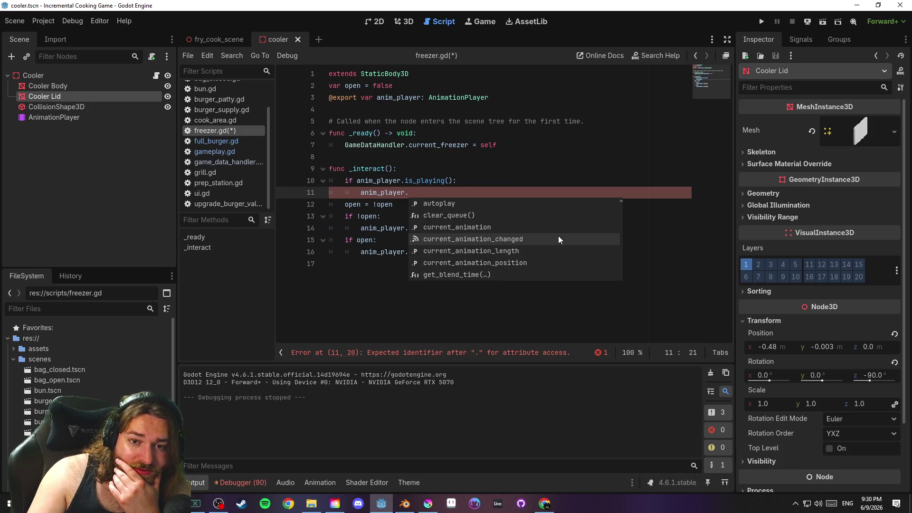
pyautogui.scroll(-3, 552, 242)
pyautogui.scroll(-1, 545, 244)
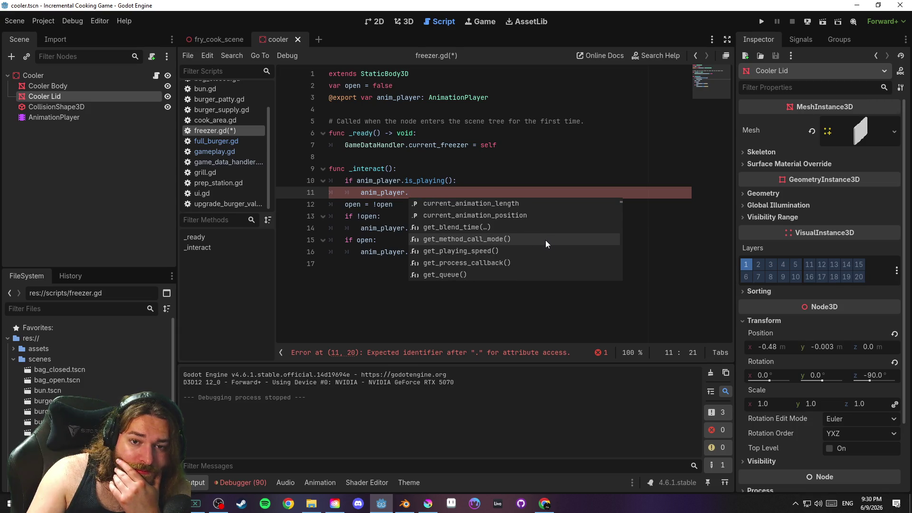
pyautogui.scroll(-2, 546, 242)
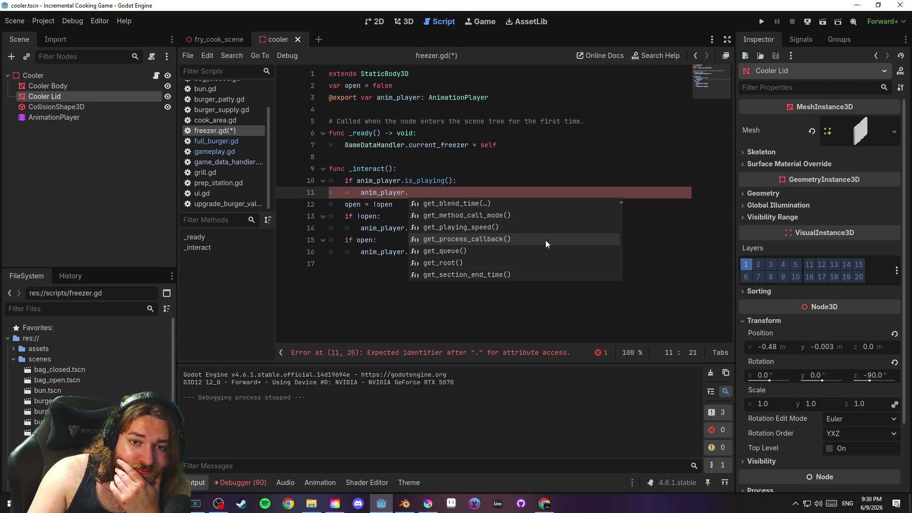
pyautogui.scroll(-2, 546, 242)
pyautogui.scroll(-2, 545, 240)
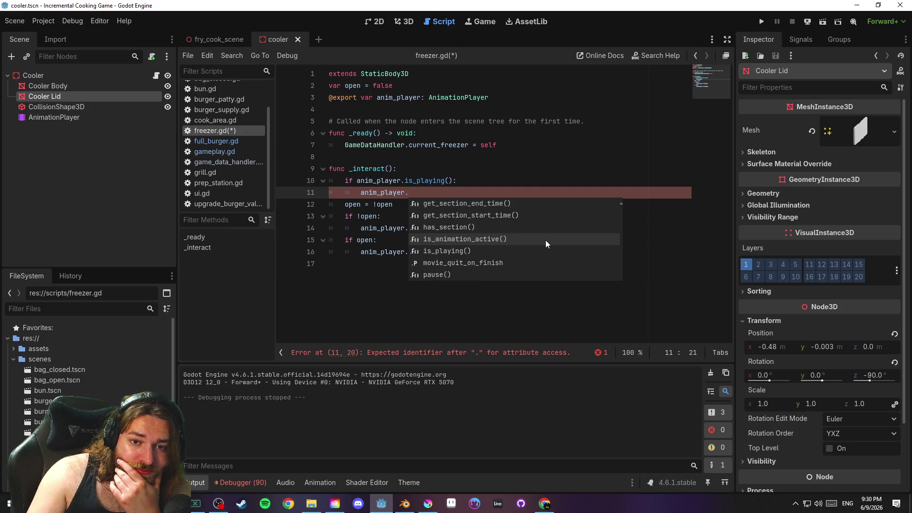
pyautogui.scroll(-2, 546, 241)
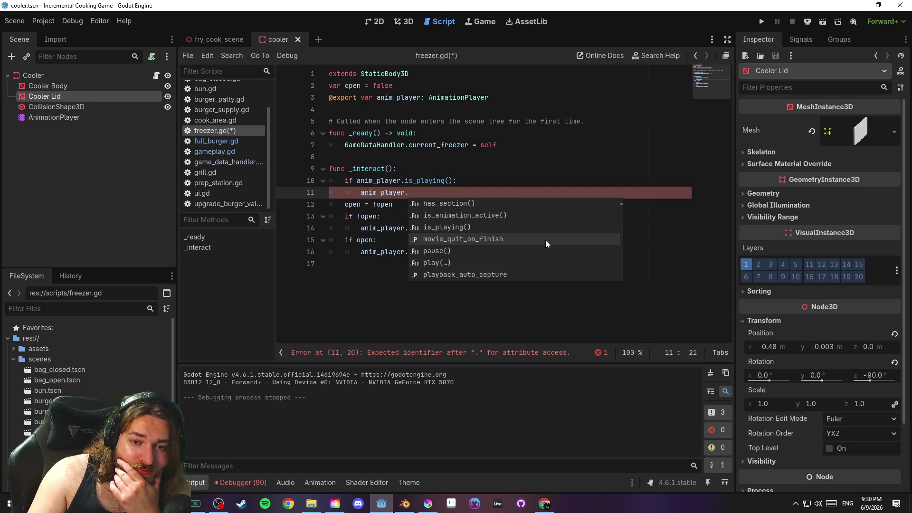
pyautogui.scroll(-4, 545, 241)
pyautogui.scroll(-6, 545, 240)
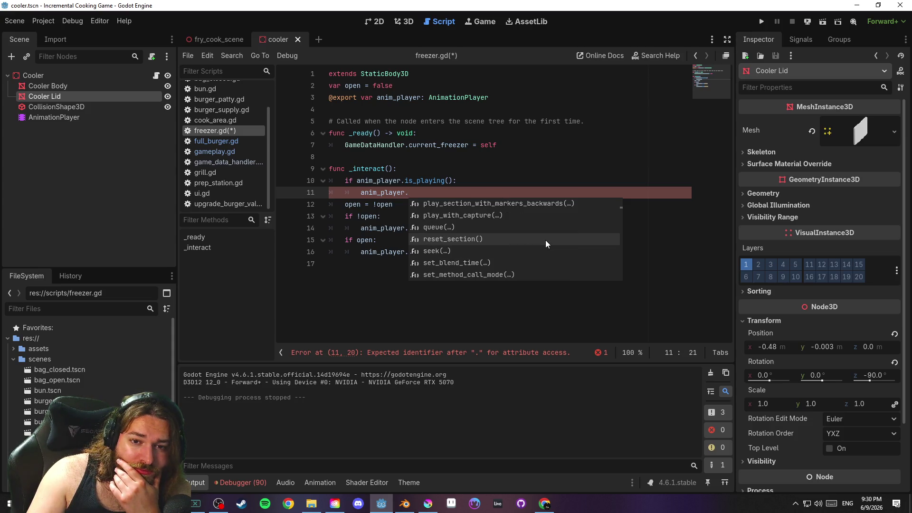
pyautogui.scroll(-3, 545, 240)
pyautogui.scroll(-5, 546, 240)
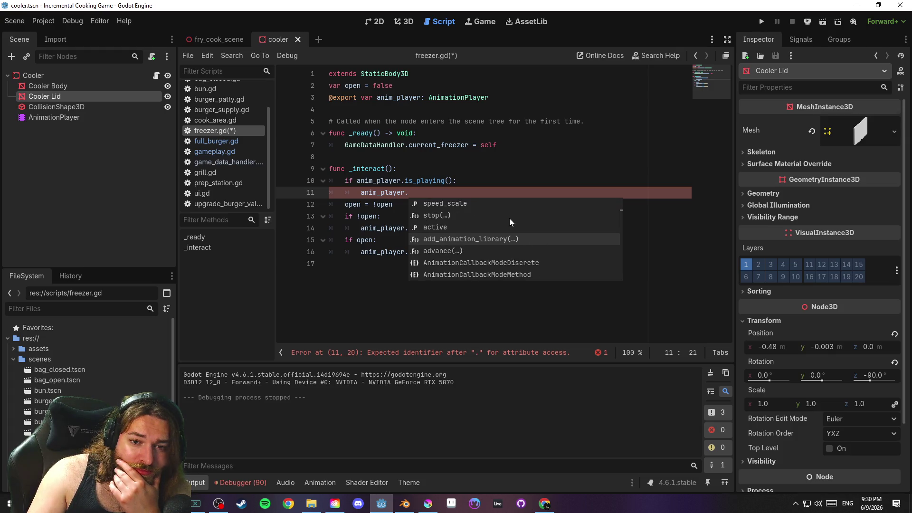
pyautogui.scroll(-2, 512, 243)
pyautogui.click(486, 214)
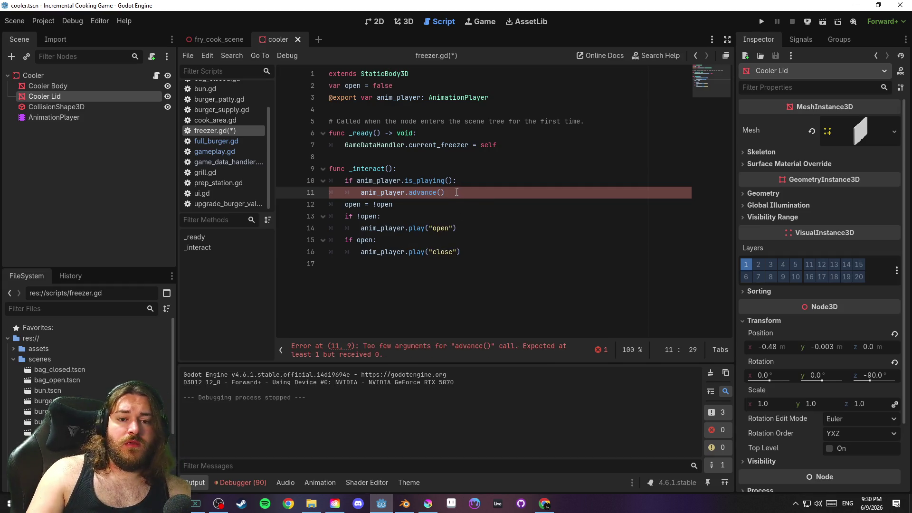
pyautogui.moveTo(421, 193)
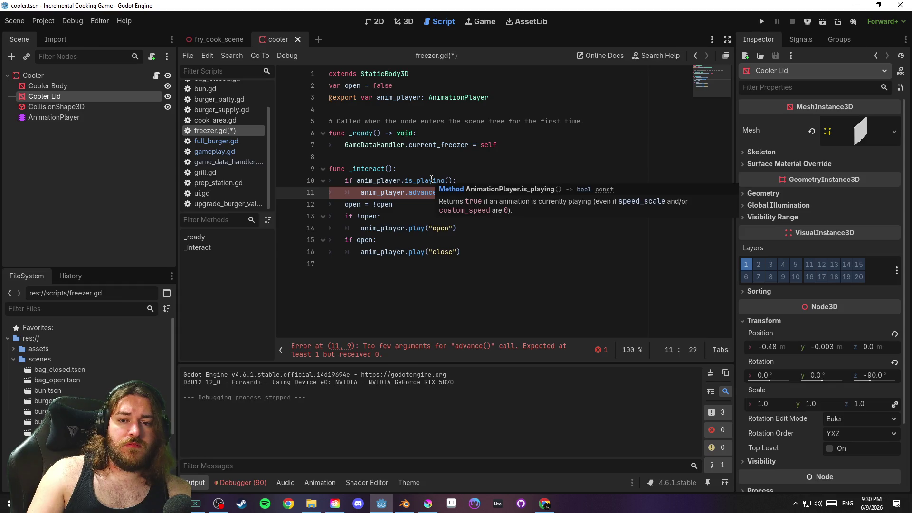
pyautogui.keyDown('ctrl'); pyautogui.click(422, 193); pyautogui.keyUp('ctrl')
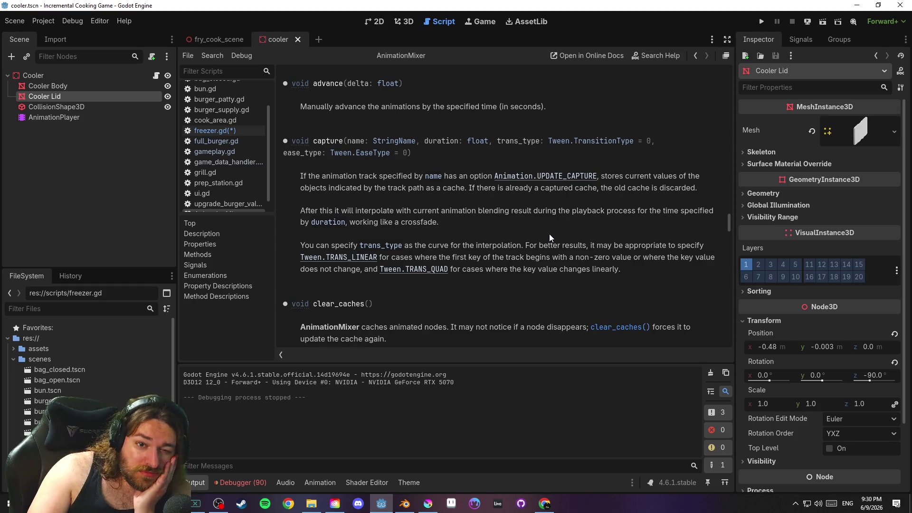
# Read the AnimationMixer advance() docs, then return to freezer.gd
pyautogui.scroll(5, 546, 216)
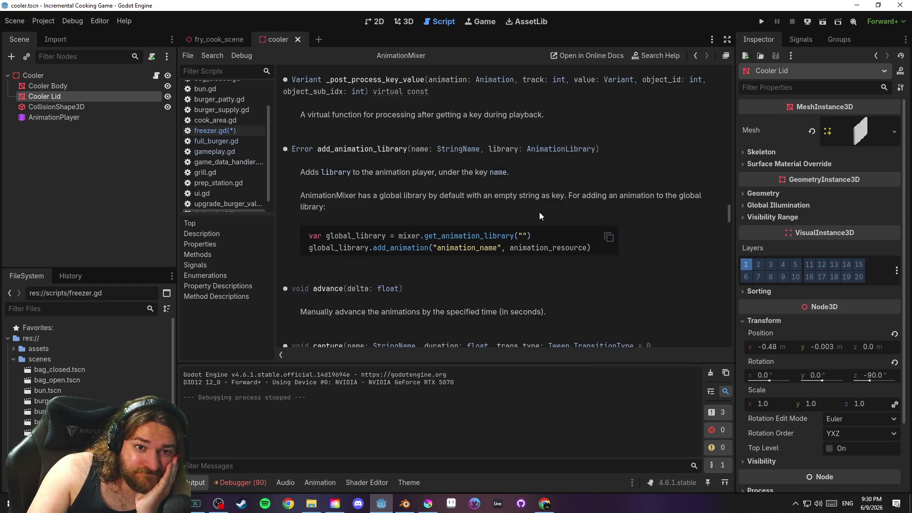
pyautogui.moveTo(728, 213)
pyautogui.mouseDown()
pyautogui.moveTo(719, 73)
pyautogui.moveTo(721, 92)
pyautogui.mouseUp()
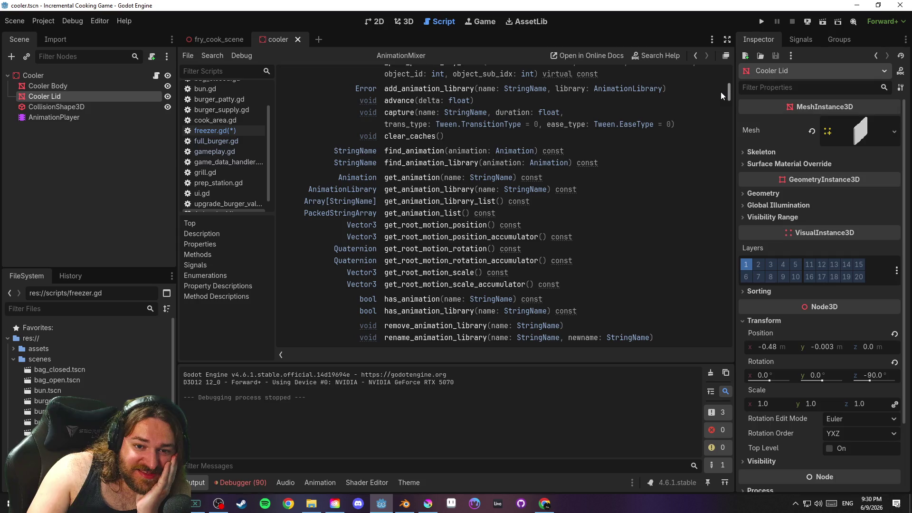
pyautogui.scroll(3, 600, 244)
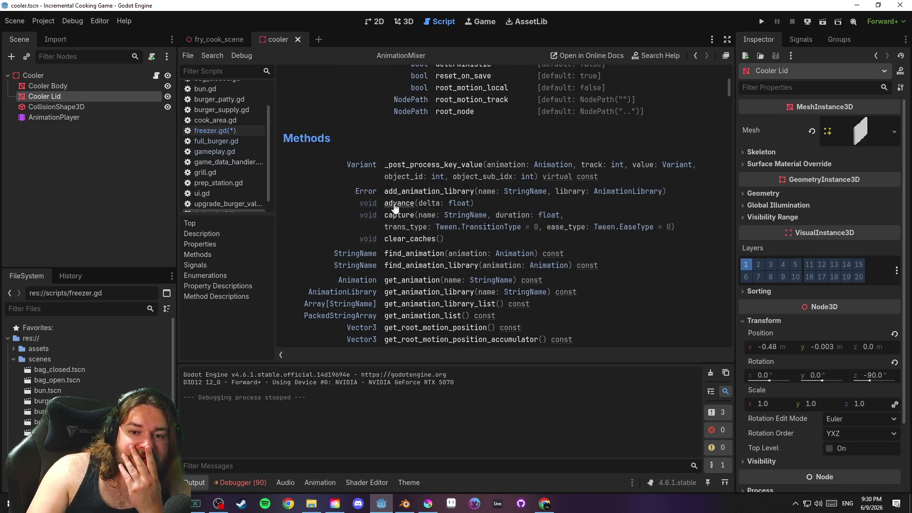
pyautogui.click(226, 142)
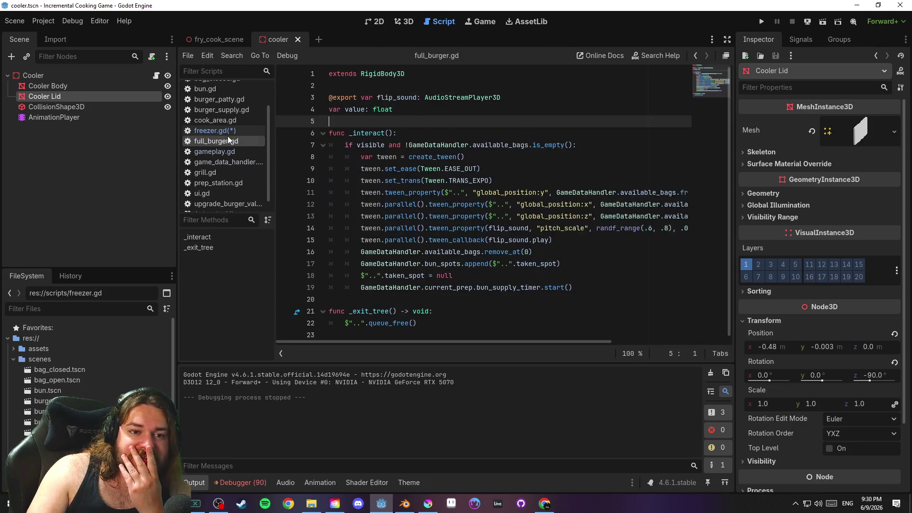
pyautogui.click(228, 135)
# Pass 10 as the argument to advance() and save freezer.gd
pyautogui.click(471, 191)
pyautogui.press('Left')
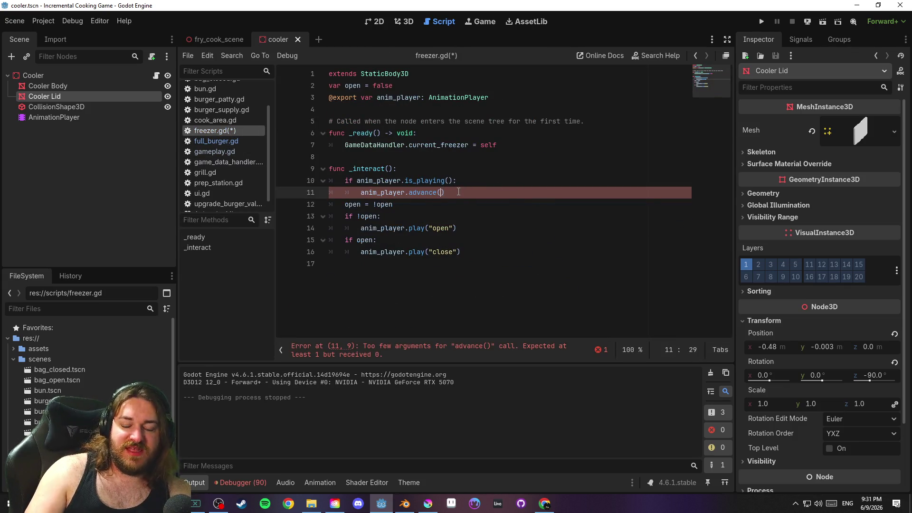
pyautogui.write('10)')
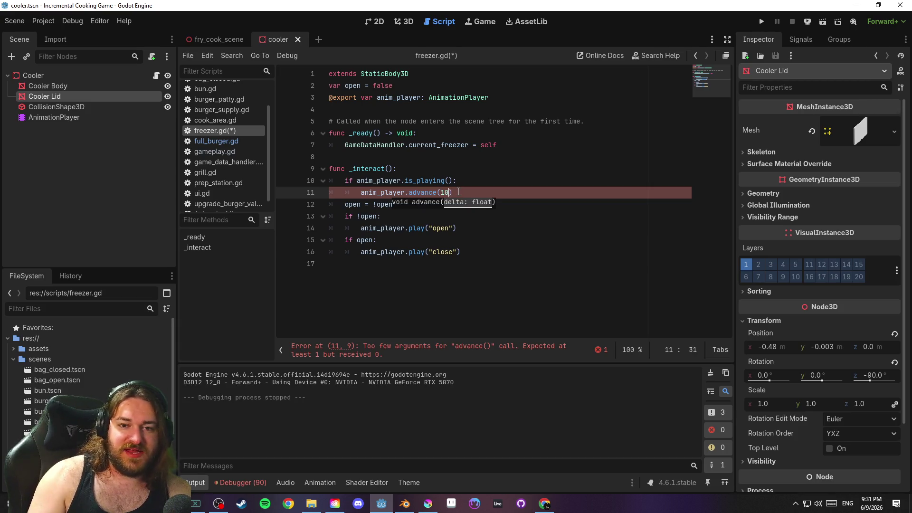
pyautogui.hotkey('ctrl', 's')
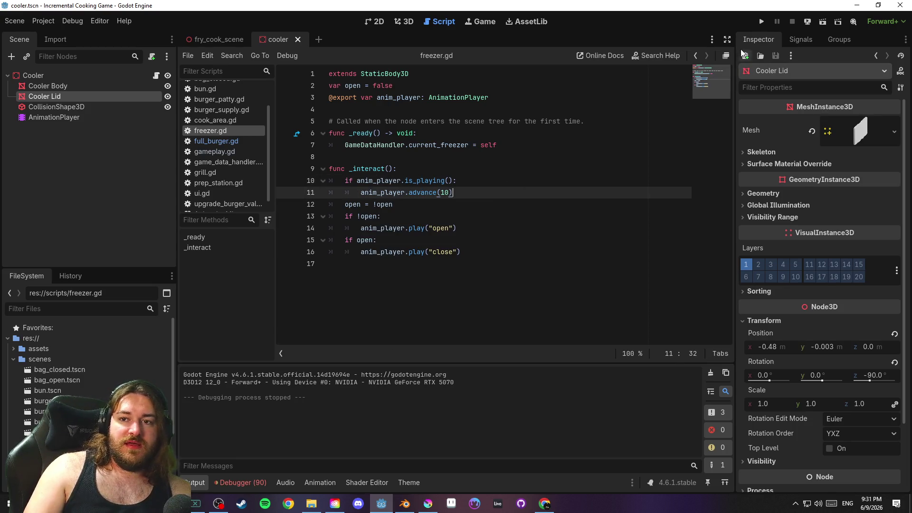
pyautogui.click(760, 25)
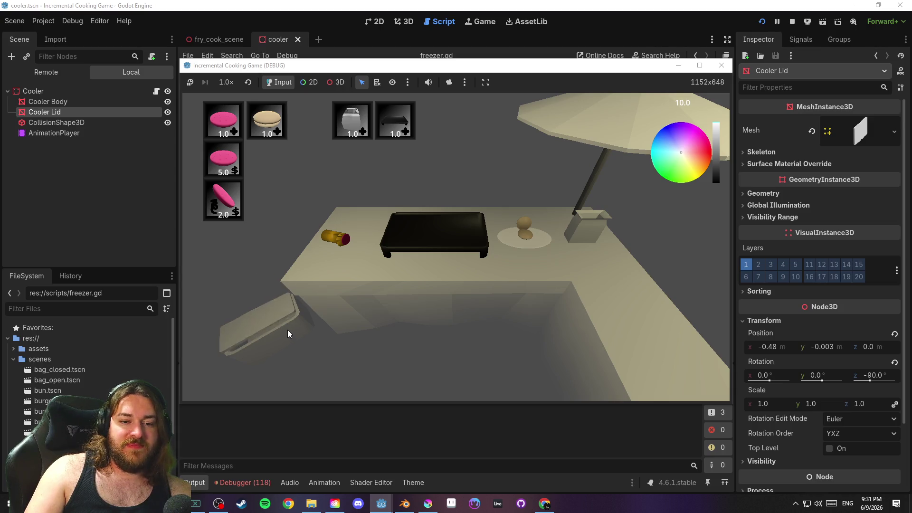
pyautogui.press('F8')
pyautogui.click(485, 220)
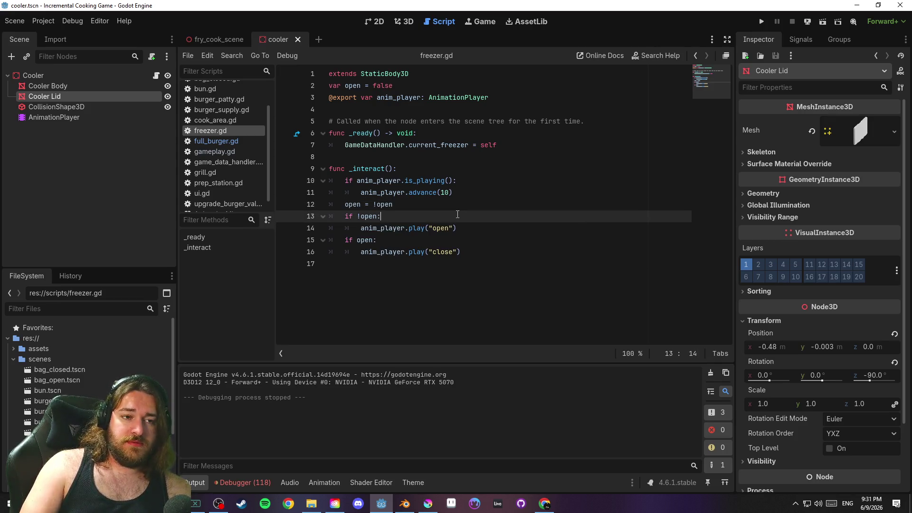
# Show the Node dock's Signals tab, then select AnimationPlayer to display the open animation's tracks
pyautogui.click(57, 106)
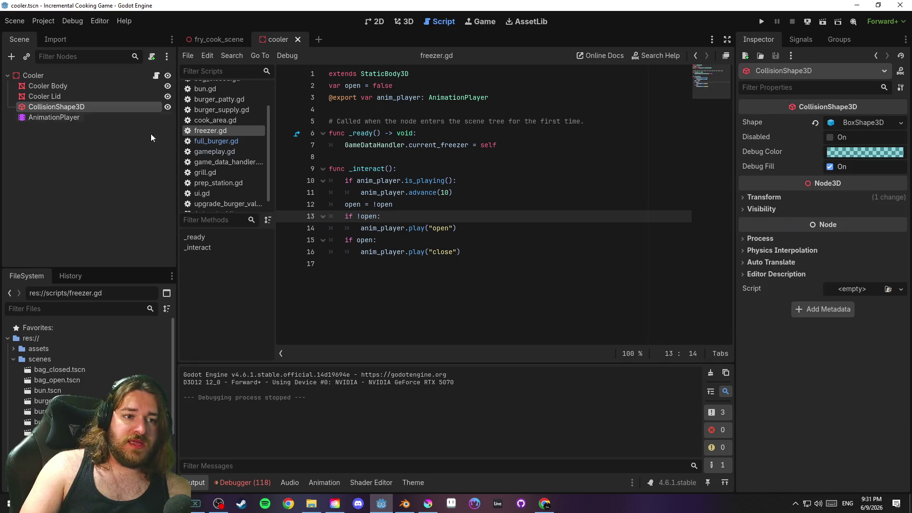
pyautogui.click(806, 38)
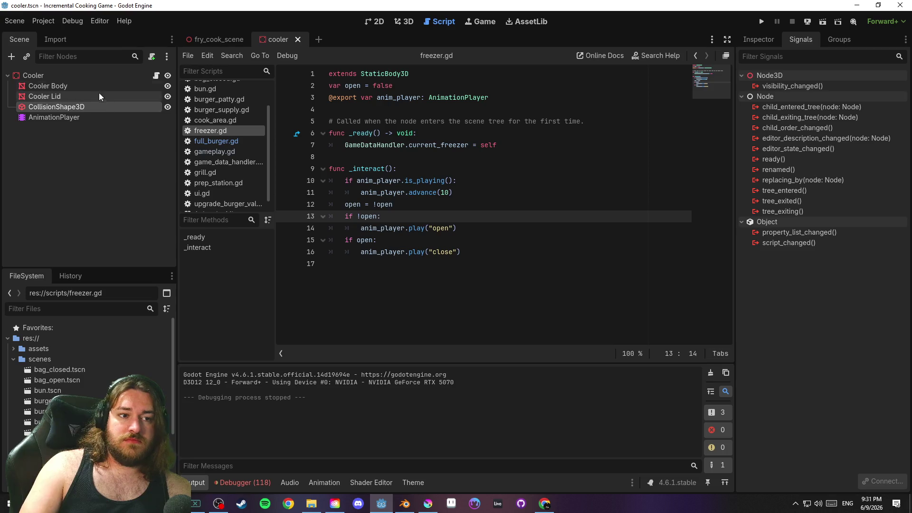
pyautogui.click(93, 76)
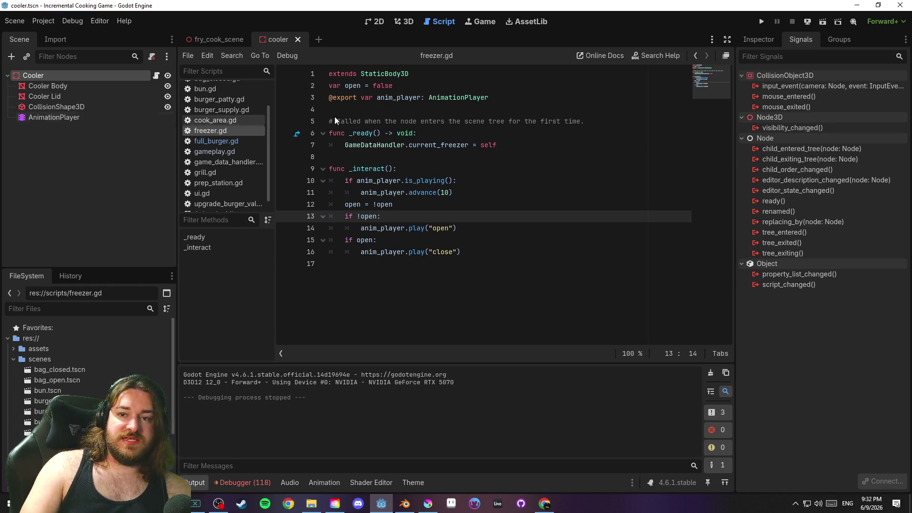
pyautogui.click(98, 118)
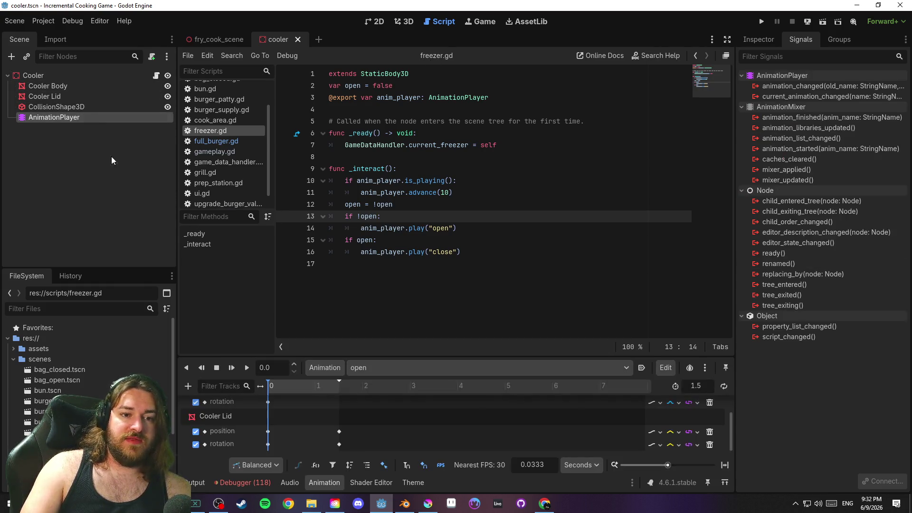
pyautogui.click(462, 192)
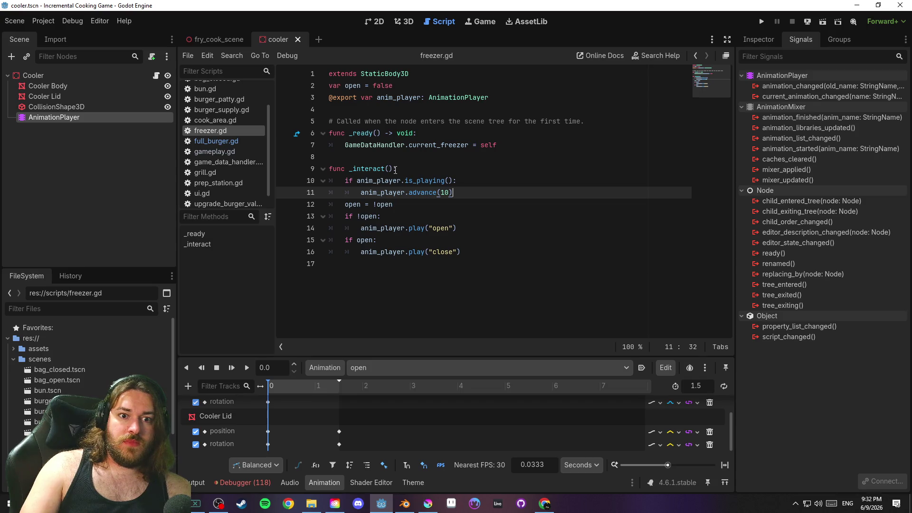
# Connect the Cooler's input_event signal to a new _on_input_event handler in freezer.gd
pyautogui.click(66, 76)
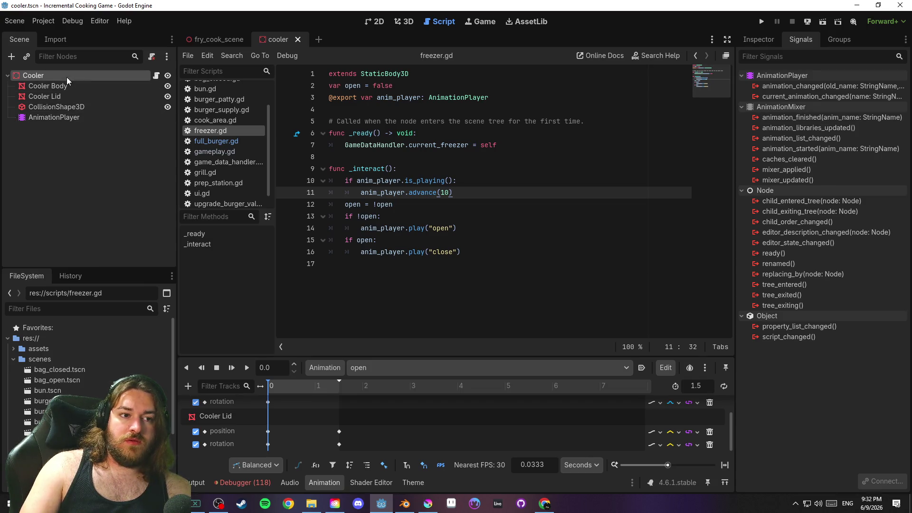
pyautogui.doubleClick(826, 85)
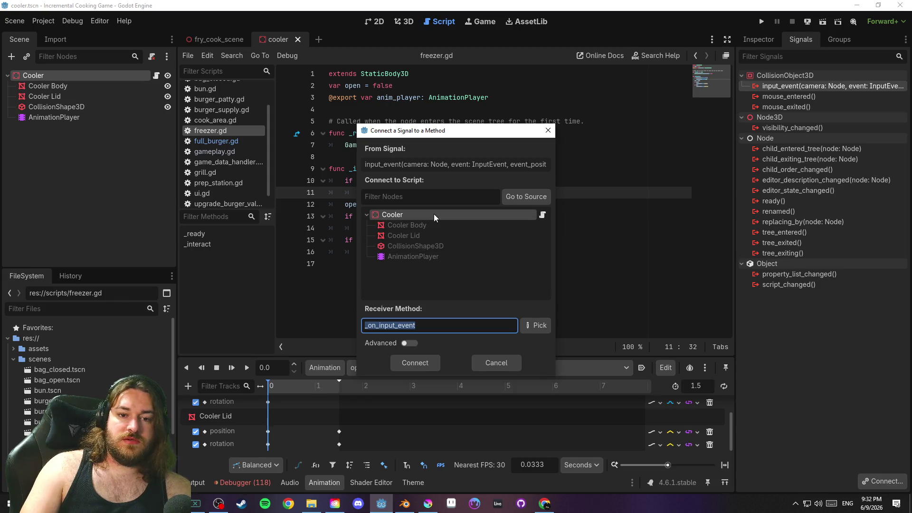
pyautogui.doubleClick(434, 214)
# Replace the handler's pass with 'if event.is_action_pressed("Interact"):' using autocomplete
pyautogui.click(499, 303)
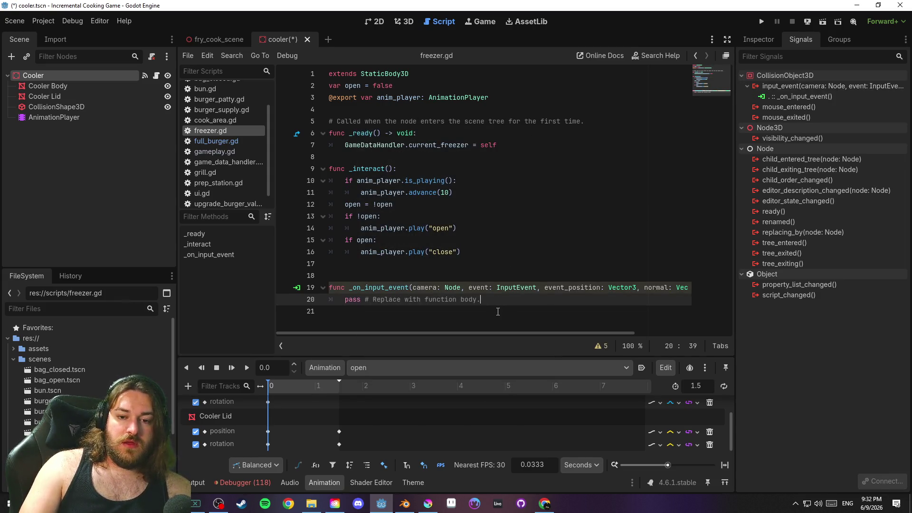
pyautogui.hotkey('shift', 'Left')
pyautogui.hotkey('shift', 'Left')
pyautogui.hotkey('shift', 'Left')
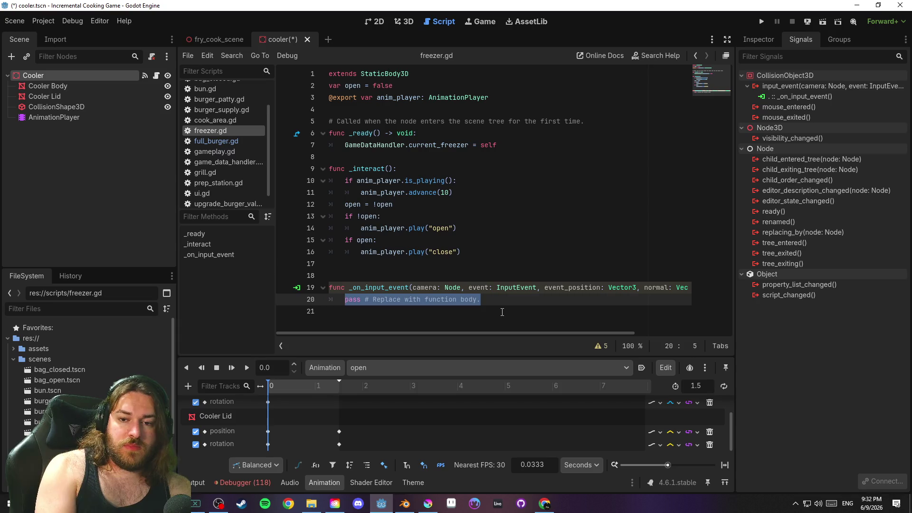
pyautogui.write('if event is')
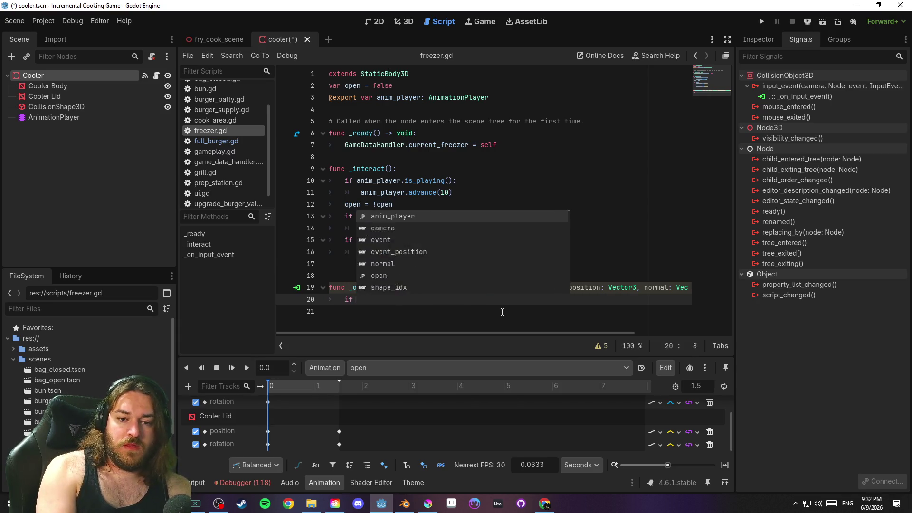
pyautogui.press('BackSpace')
pyautogui.press('BackSpace')
pyautogui.press('BackSpace')
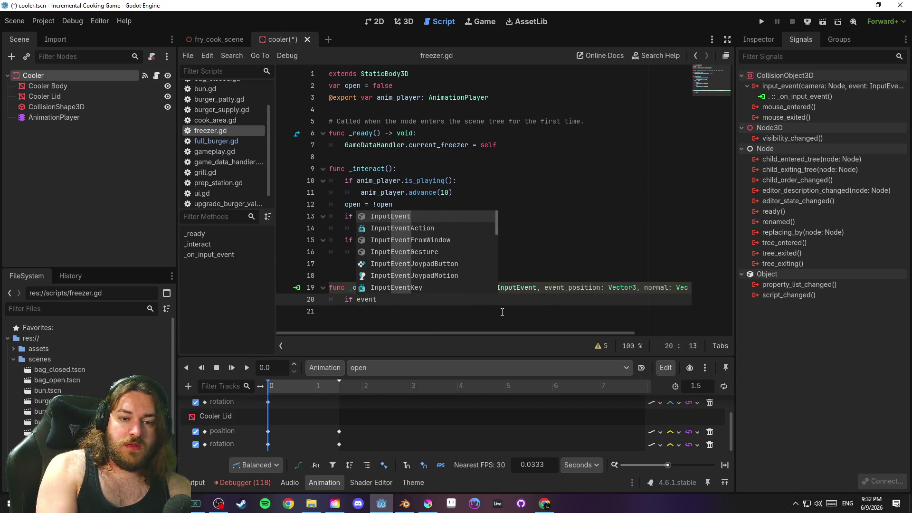
pyautogui.write('.is')
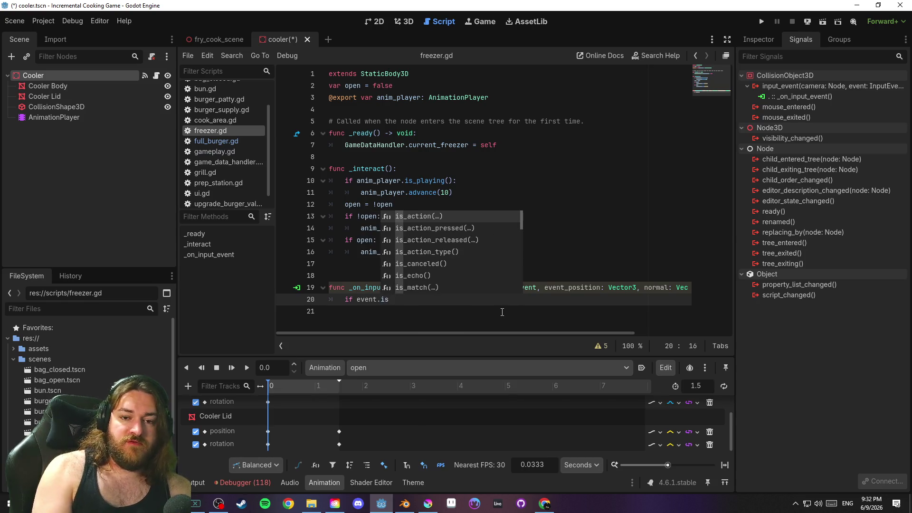
pyautogui.press('Down')
pyautogui.press('Return')
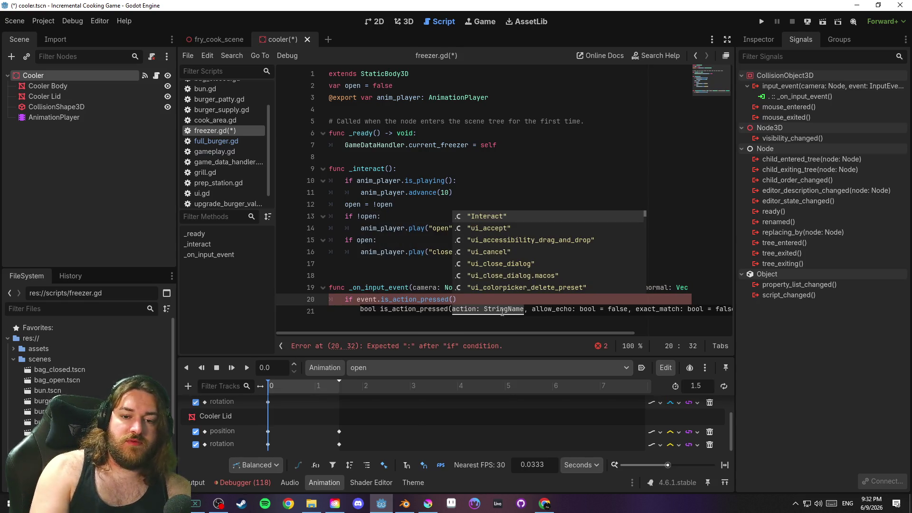
pyautogui.press('Return')
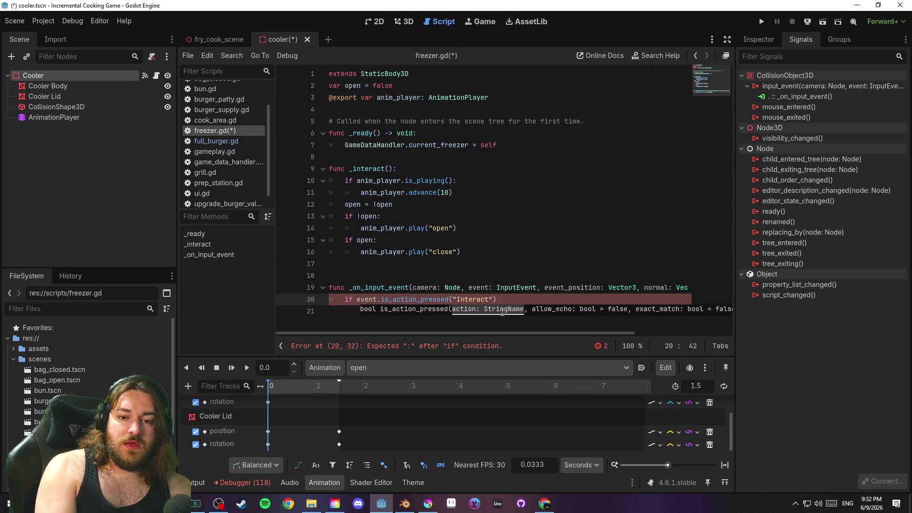
pyautogui.write(':')
pyautogui.press('Return')
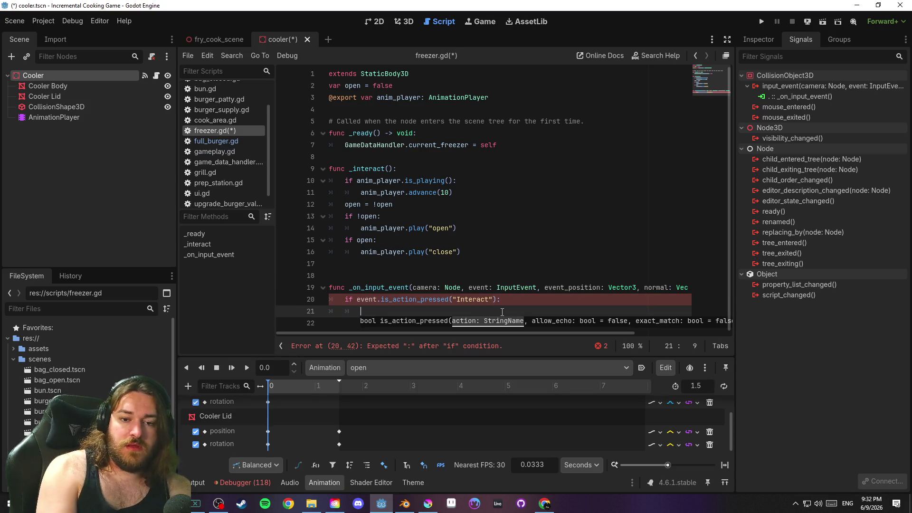
pyautogui.moveTo(452, 257)
pyautogui.mouseDown()
pyautogui.moveTo(332, 239)
pyautogui.moveTo(330, 180)
pyautogui.mouseUp()
pyautogui.hotkey('ctrl', 'c')
# Cut the toggle code out of _interact and paste it under the Interact check
pyautogui.rightClick(360, 187)
pyautogui.click(401, 235)
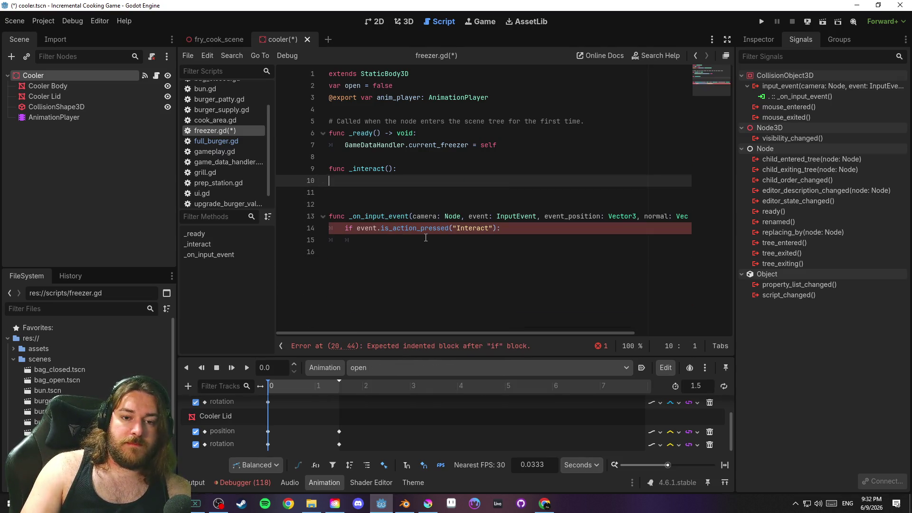
pyautogui.click(377, 241)
pyautogui.hotkey('ctrl', 'v')
pyautogui.click(377, 241)
pyautogui.press('BackSpace')
pyautogui.press('BackSpace')
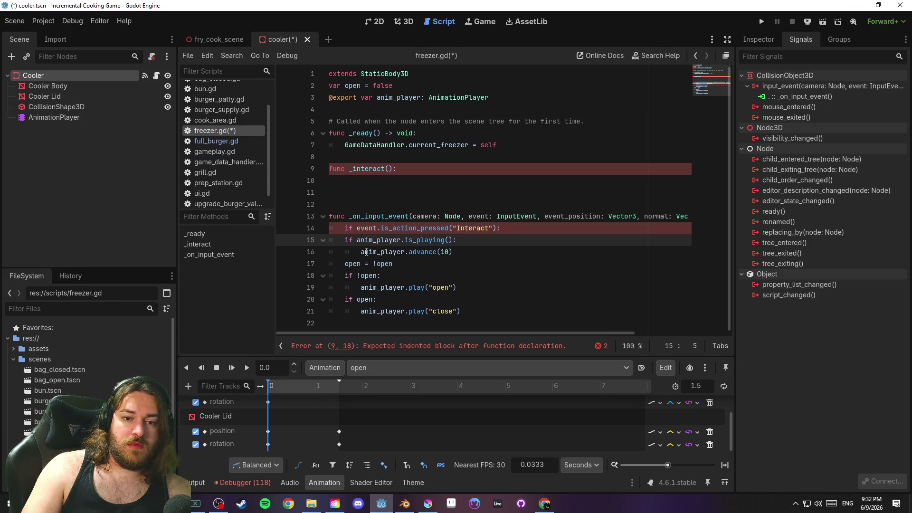
# Re-indent the pasted toggle lines so they nest inside the Interact check
pyautogui.moveTo(464, 311); pyautogui.dragTo(329, 252)
pyautogui.press('Tab')
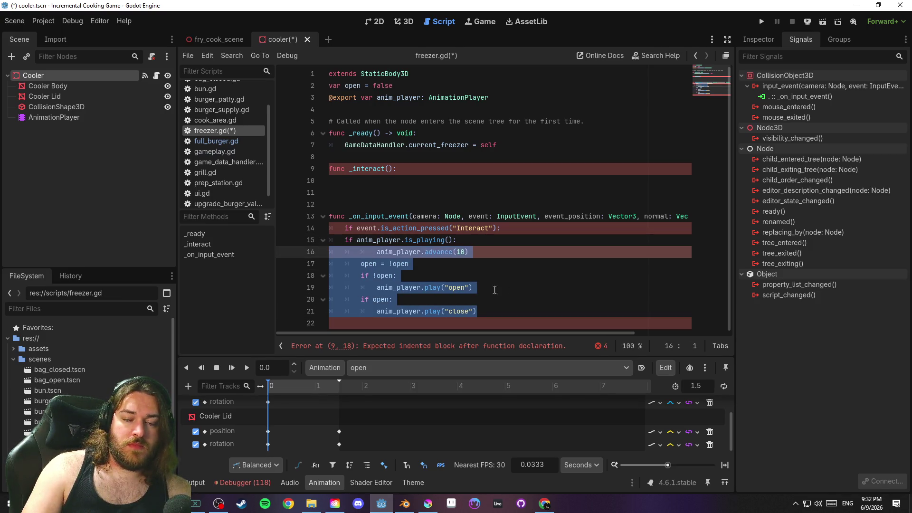
pyautogui.hotkey('shift', 'Tab')
pyautogui.moveTo(465, 311)
pyautogui.mouseDown()
pyautogui.moveTo(337, 263)
pyautogui.moveTo(318, 233)
pyautogui.mouseUp()
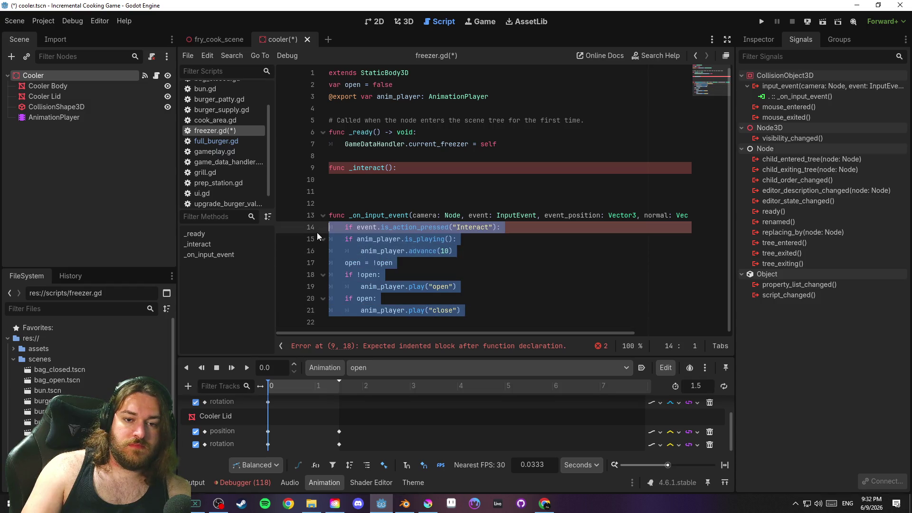
pyautogui.press('Down')
pyautogui.press('Tab')
pyautogui.press('Tab')
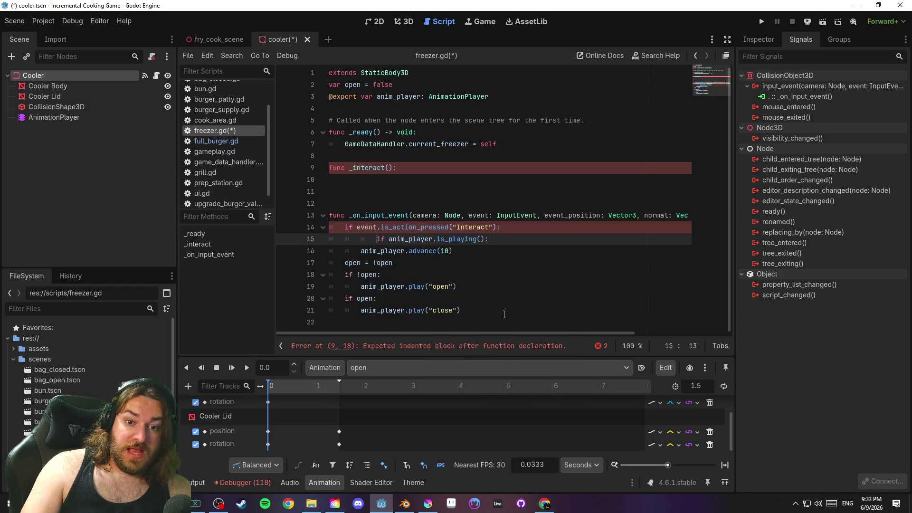
pyautogui.hotkey('shift', 'Tab')
pyautogui.hotkey('shift', 'Tab')
pyautogui.moveTo(462, 311); pyautogui.dragTo(327, 239)
pyautogui.press('Tab')
pyautogui.click(502, 251)
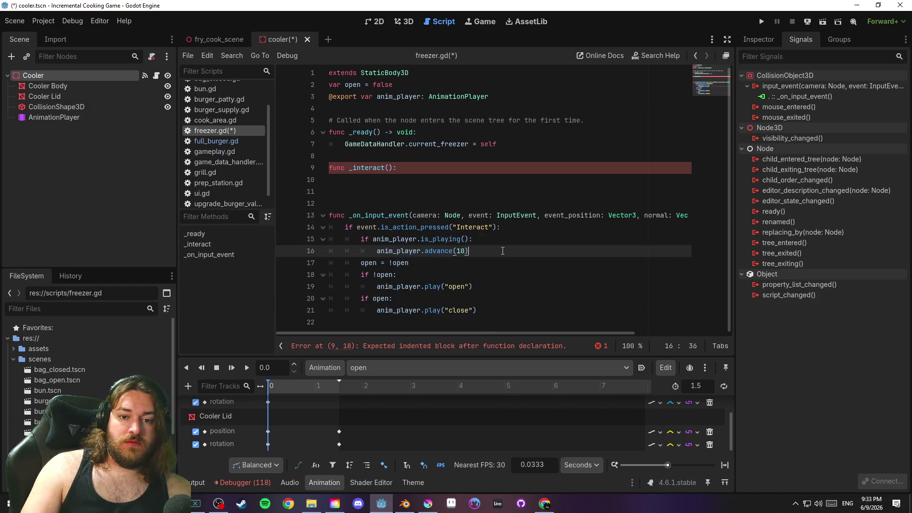
# Save freezer.gd, delete the empty _interact function, save again, and run the game
pyautogui.hotkey('ctrl', 's')
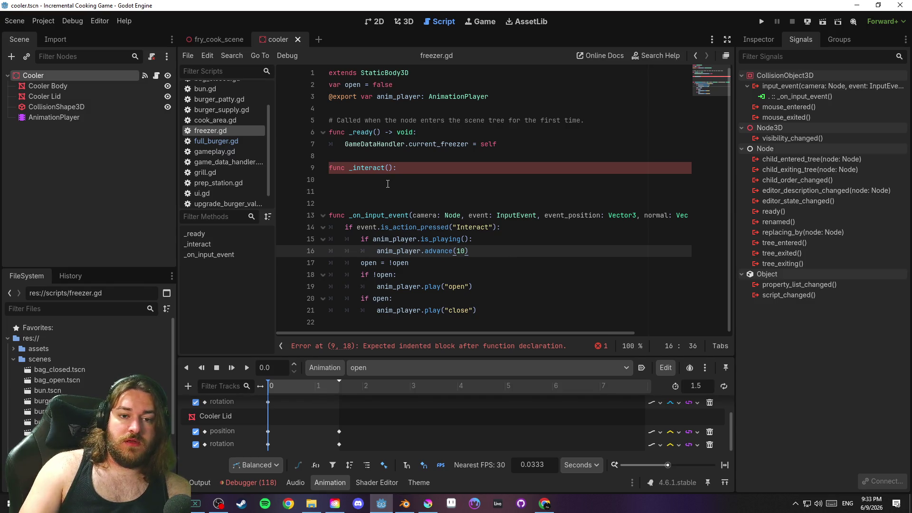
pyautogui.moveTo(388, 184); pyautogui.dragTo(322, 158)
pyautogui.press('BackSpace')
pyautogui.hotkey('ctrl', 's')
pyautogui.click(549, 220)
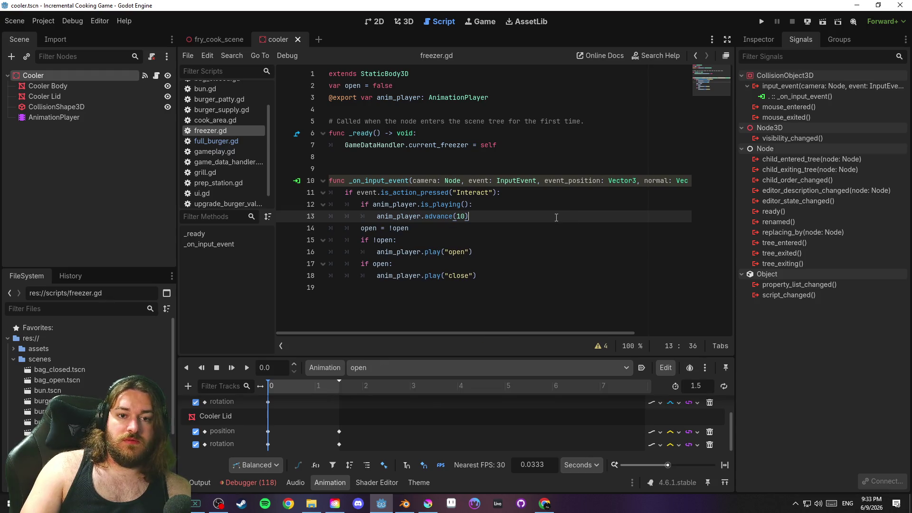
pyautogui.click(762, 22)
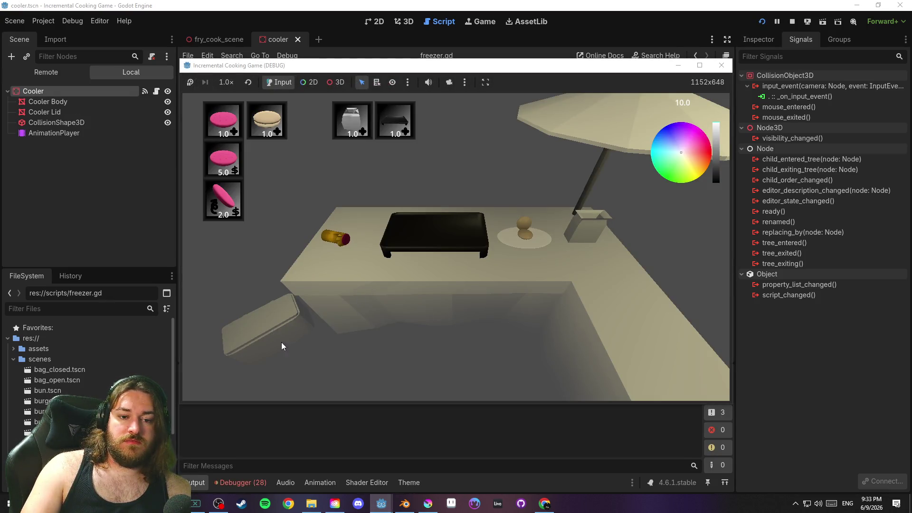
# Click the cooler lid repeatedly in the running game, including mid-animation, to toggle it open and shut
pyautogui.click(276, 343)
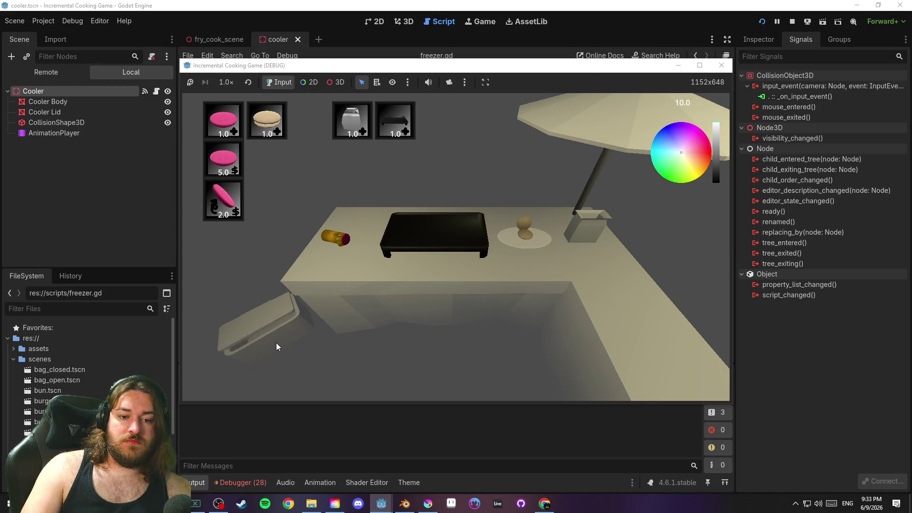
pyautogui.click(275, 343)
pyautogui.click(269, 310)
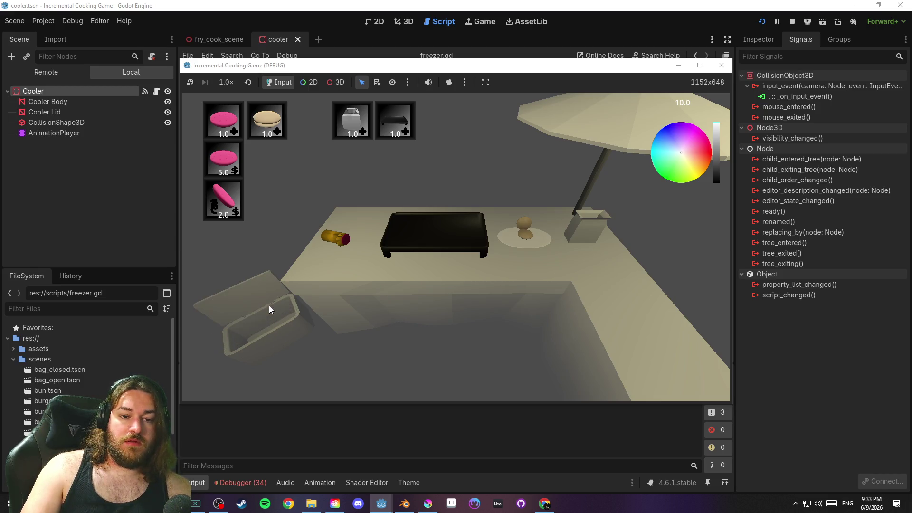
pyautogui.click(275, 322)
pyautogui.click(269, 325)
pyautogui.click(270, 327)
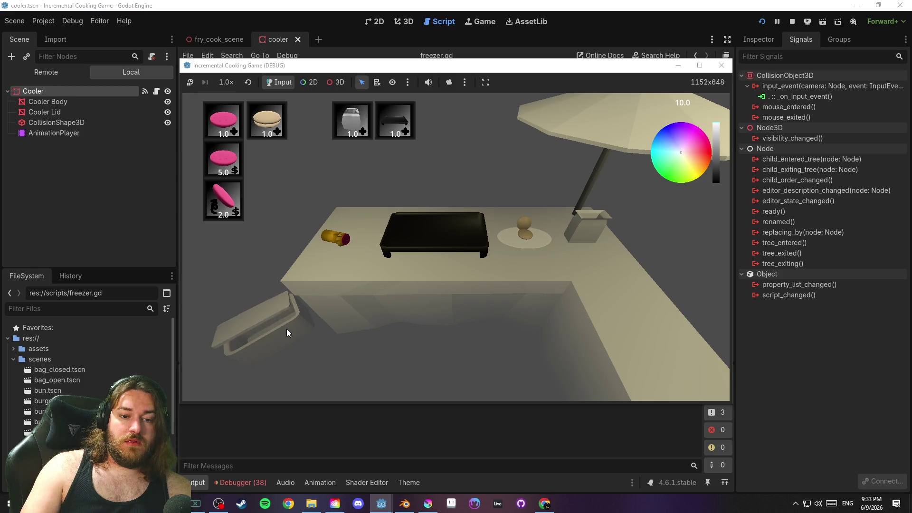
pyautogui.click(265, 333)
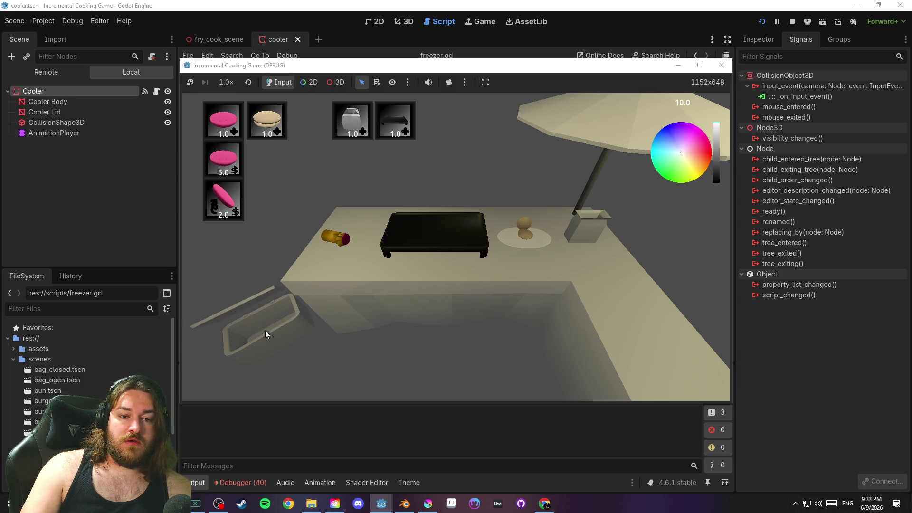
pyautogui.click(272, 323)
pyautogui.click(278, 337)
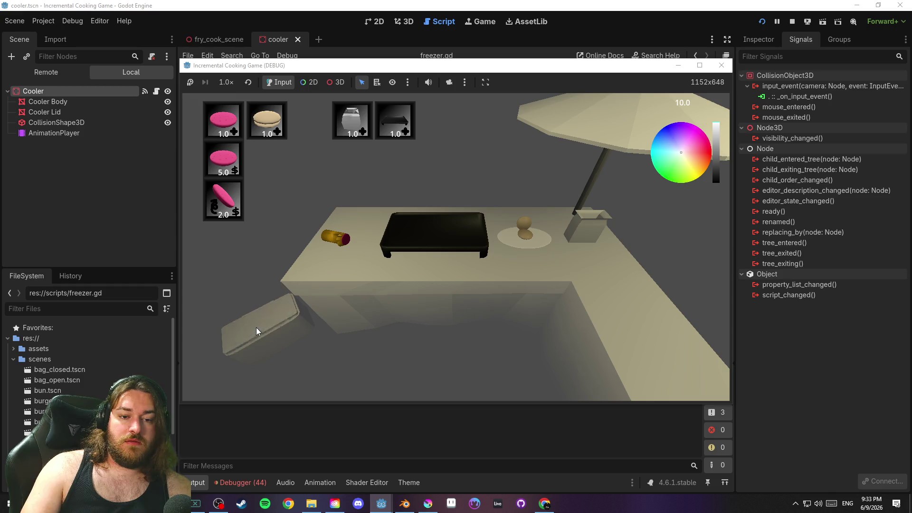
pyautogui.click(264, 328)
pyautogui.click(267, 330)
pyautogui.click(266, 340)
pyautogui.click(291, 331)
pyautogui.click(257, 345)
pyautogui.click(237, 352)
pyautogui.click(261, 345)
pyautogui.click(289, 333)
pyautogui.click(276, 328)
pyautogui.click(266, 335)
pyautogui.click(280, 339)
pyautogui.click(285, 337)
pyautogui.click(256, 324)
pyautogui.click(250, 334)
pyautogui.click(264, 338)
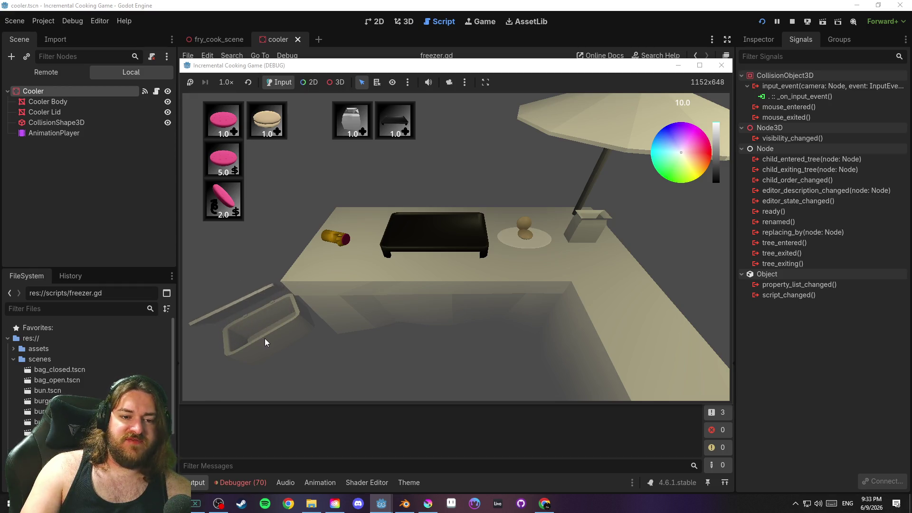
pyautogui.click(256, 336)
pyautogui.click(280, 328)
pyautogui.click(291, 326)
pyautogui.click(254, 338)
pyautogui.click(284, 327)
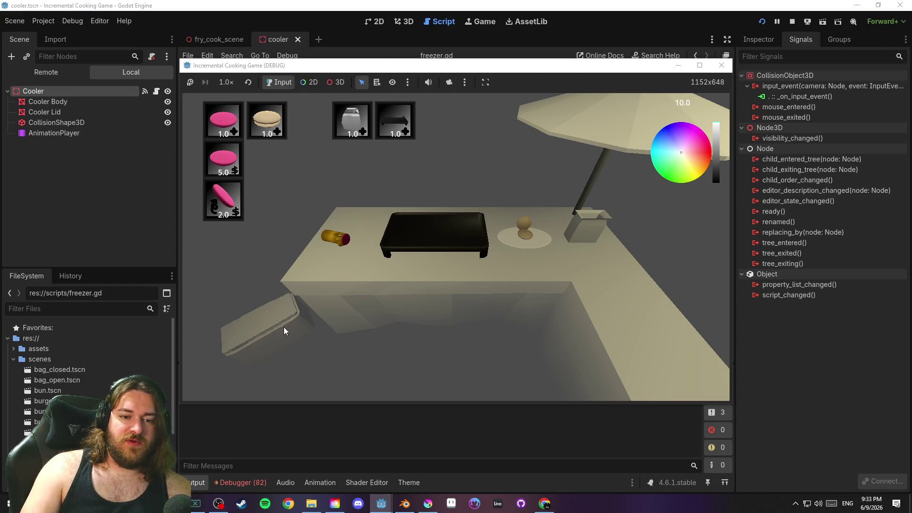
pyautogui.click(250, 346)
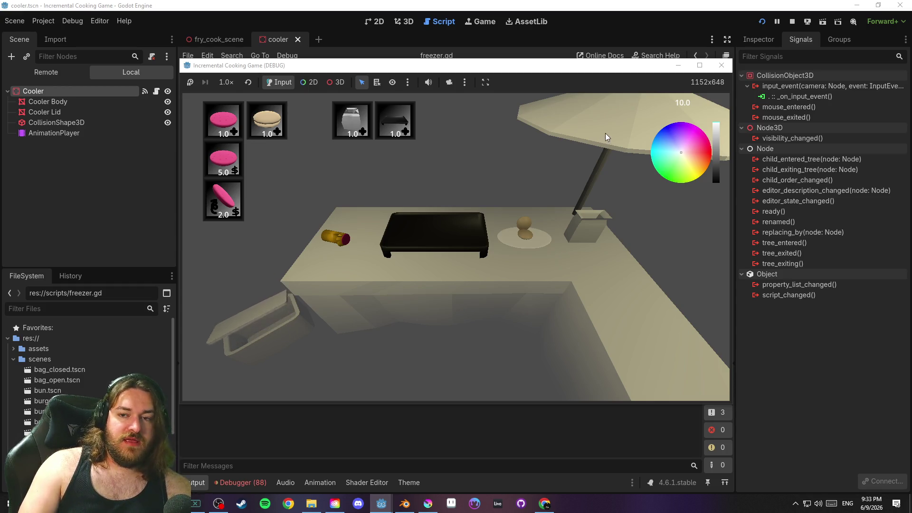
# Stop the game and select the AnimationPlayer to bring up its timeline
pyautogui.click(722, 65)
pyautogui.click(544, 223)
pyautogui.click(92, 119)
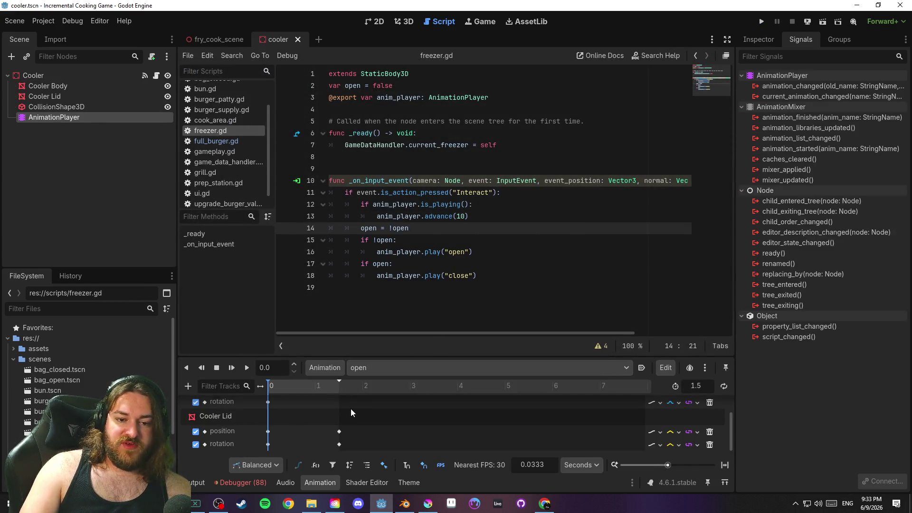
# Drag the lid's end keyframes and the animation's end earlier on the timeline, then save
pyautogui.click(339, 433)
pyautogui.moveTo(340, 434); pyautogui.dragTo(307, 433)
pyautogui.moveTo(338, 380); pyautogui.dragTo(306, 380)
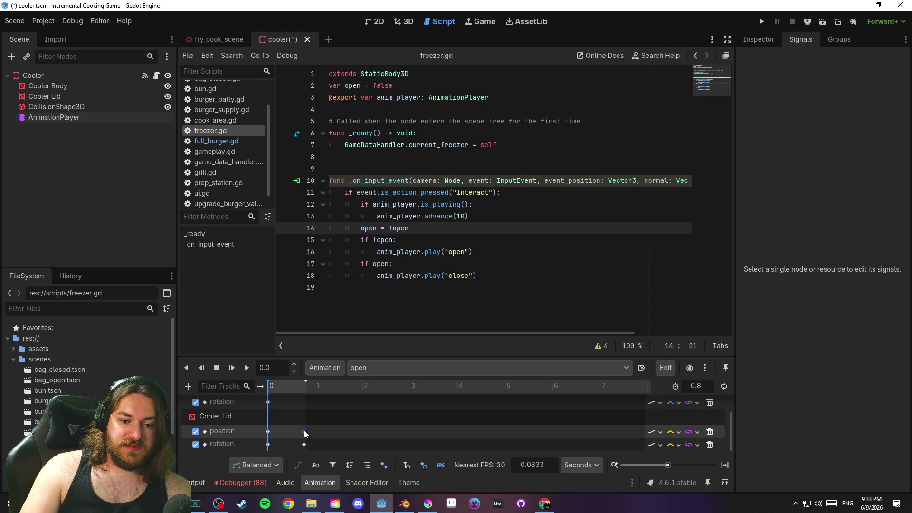
pyautogui.click(304, 444)
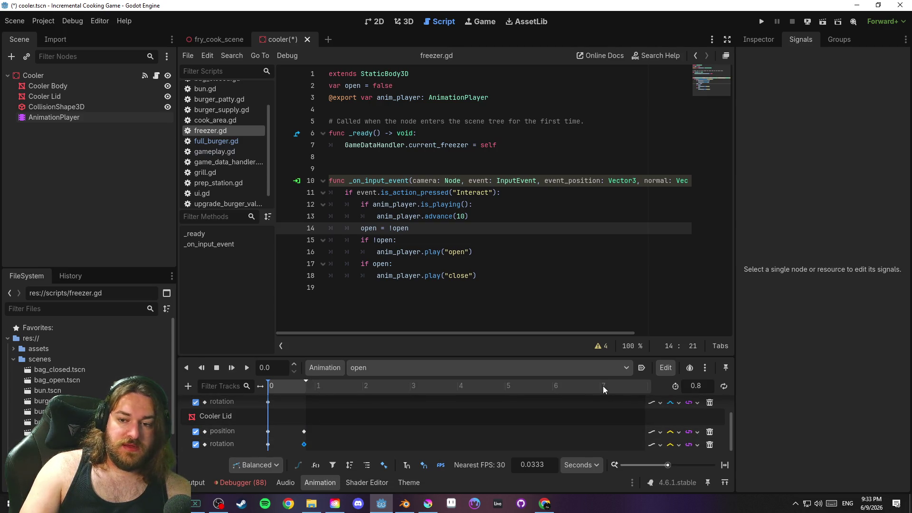
pyautogui.click(370, 441)
pyautogui.hotkey('ctrl', 's')
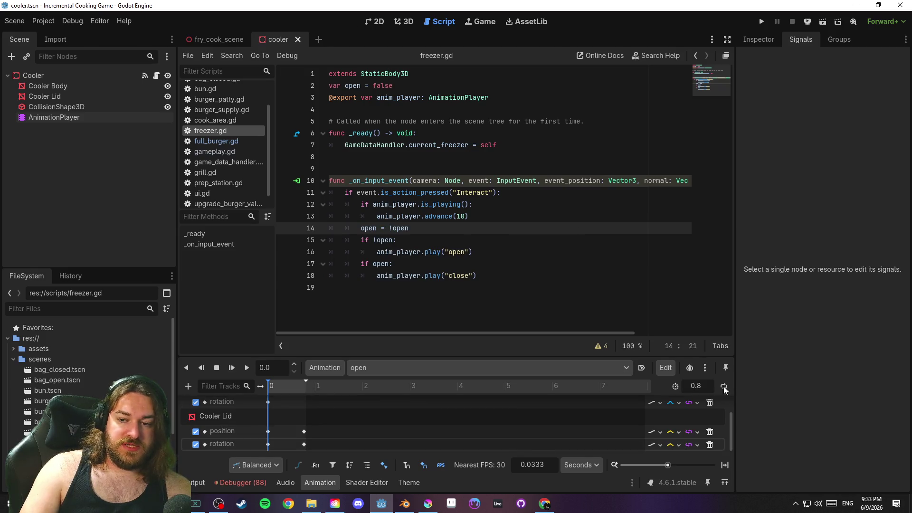
# Set the lid's position and rotation end keys to 0.75 s and the animation length to 0.75, then save
pyautogui.click(304, 431)
pyautogui.click(773, 42)
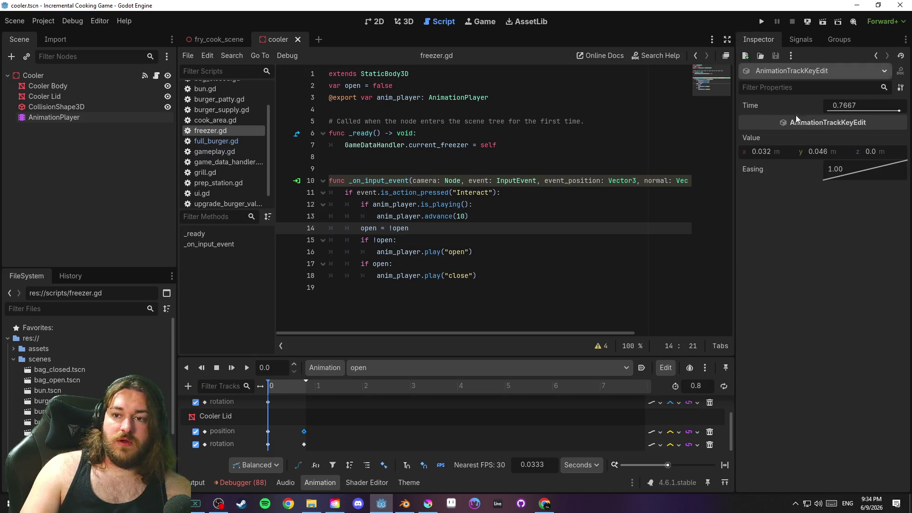
pyautogui.write('0.75')
pyautogui.press('Return')
pyautogui.click(305, 444)
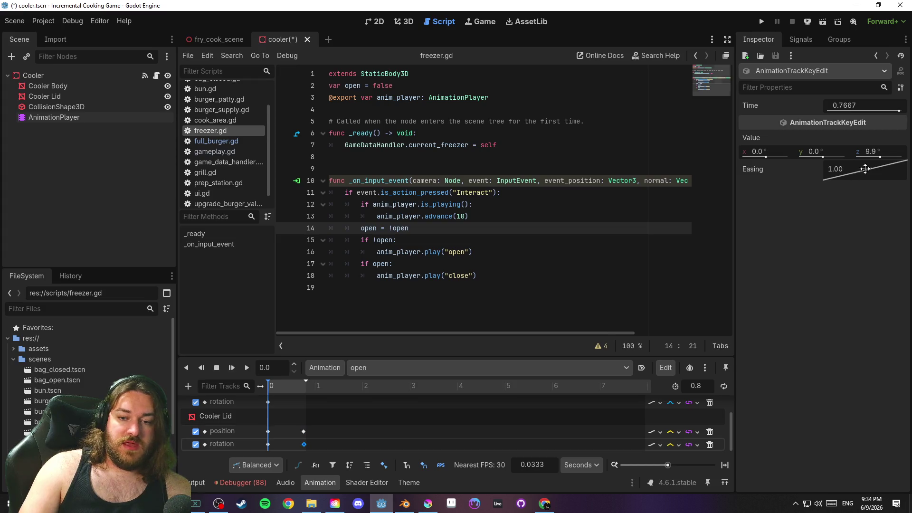
pyautogui.write('3.')
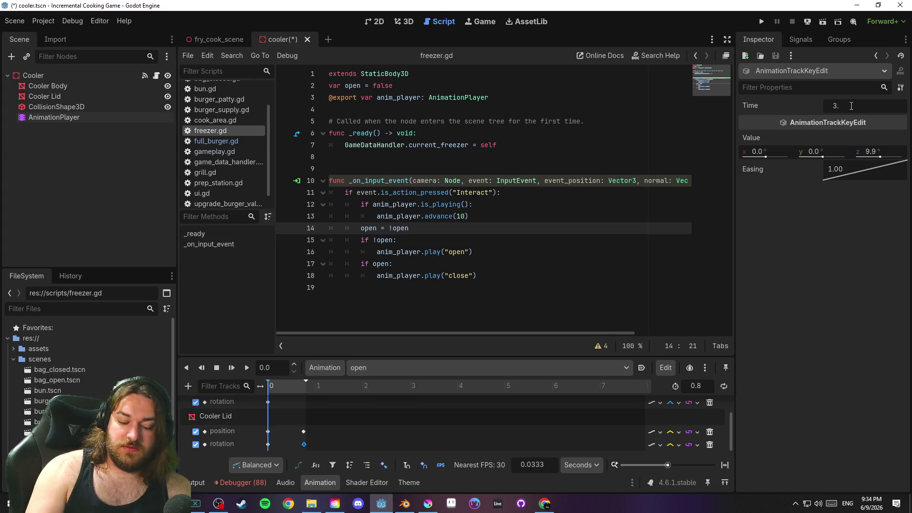
pyautogui.write('5')
pyautogui.press('Return')
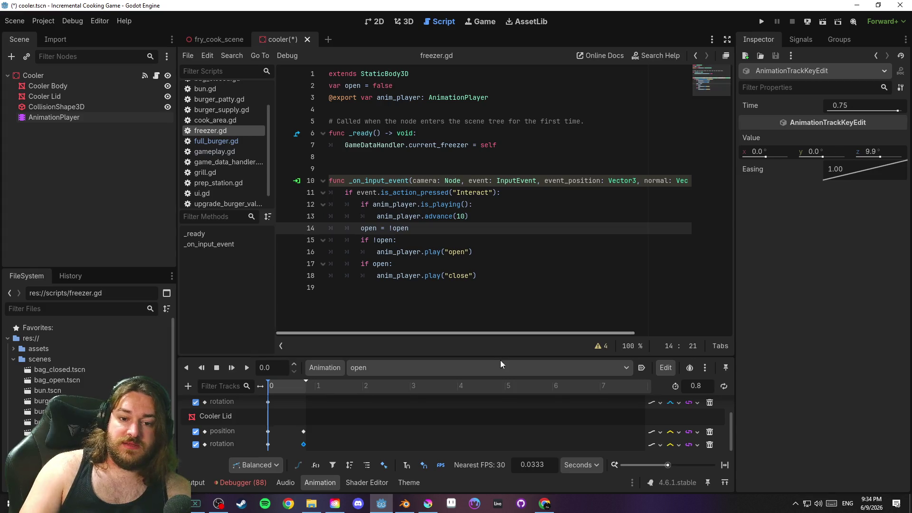
pyautogui.write('.75')
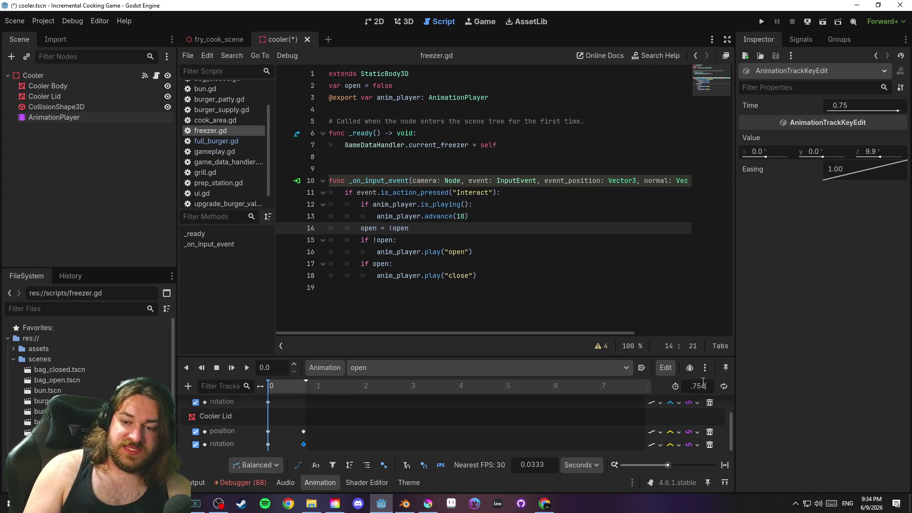
pyautogui.press('Return')
pyautogui.hotkey('ctrl', 's')
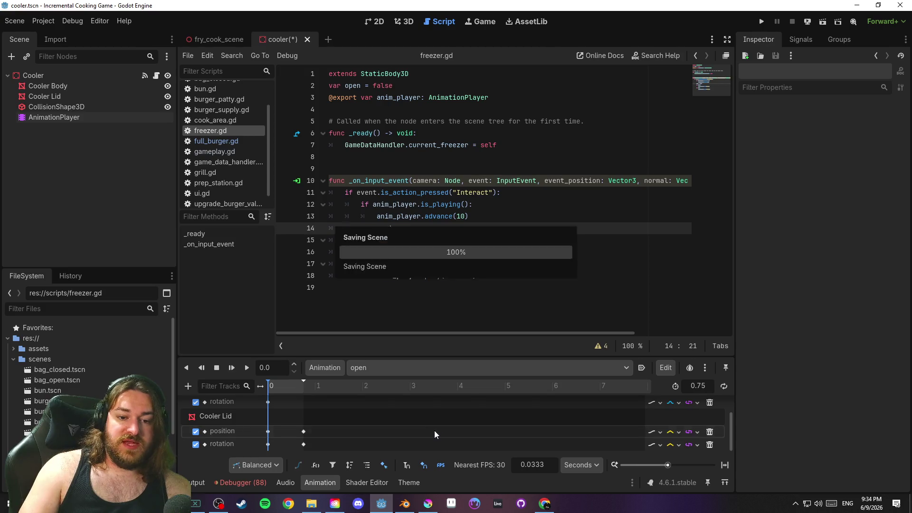
# Run the game to watch the faster lid, stop it, then reselect the AnimationPlayer
pyautogui.click(760, 22)
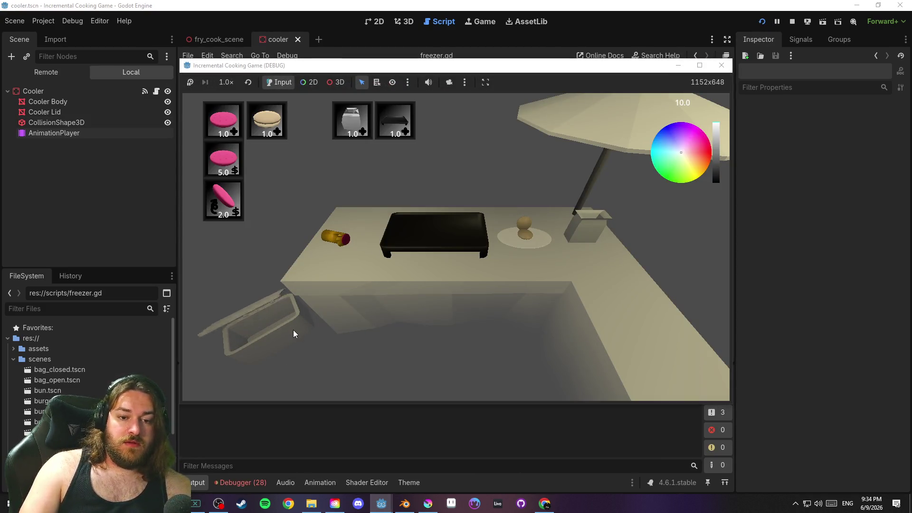
pyautogui.moveTo(278, 336)
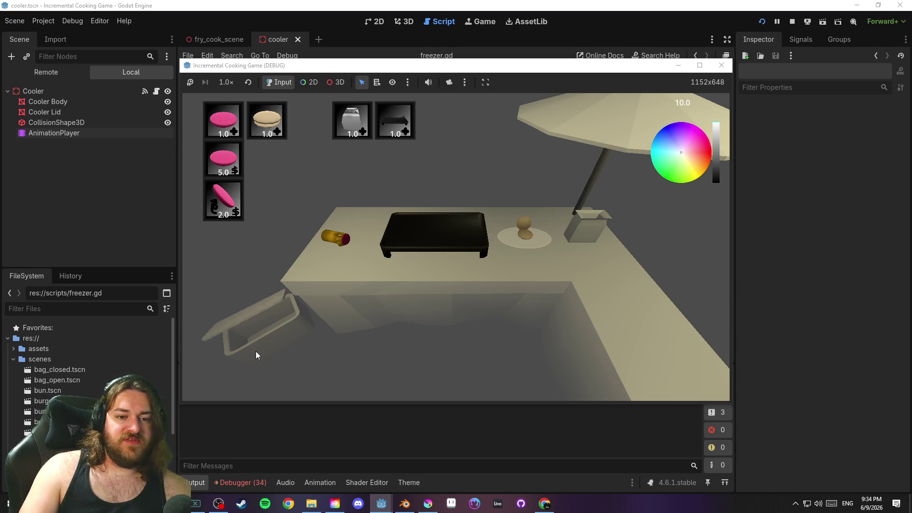
pyautogui.click(722, 65)
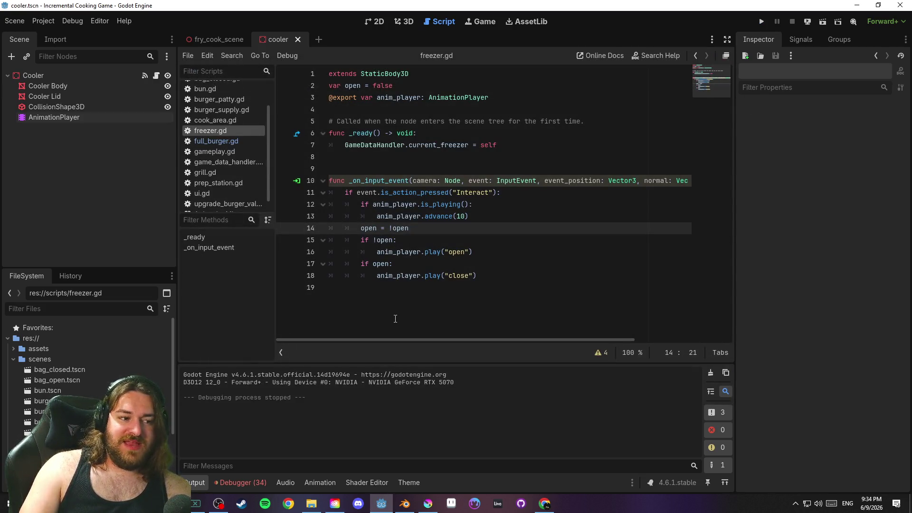
pyautogui.click(502, 272)
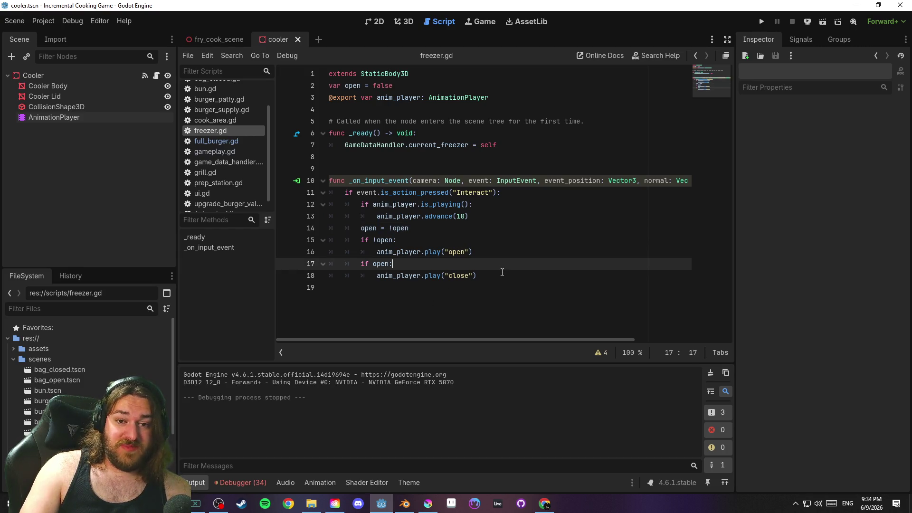
pyautogui.click(232, 142)
pyautogui.click(231, 131)
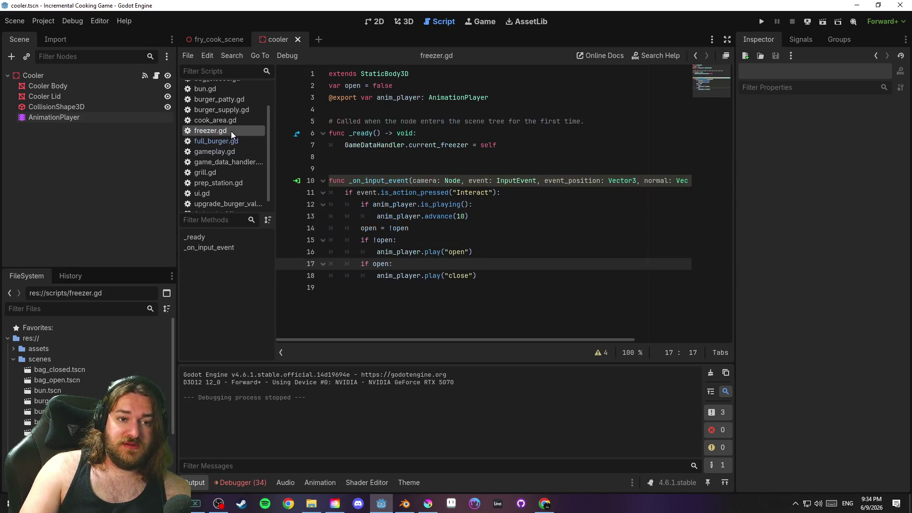
pyautogui.click(84, 119)
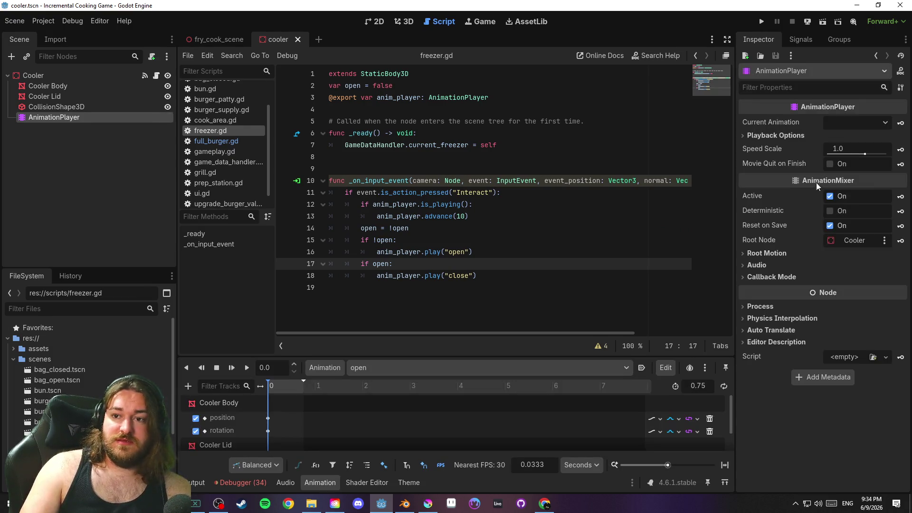
# Move the Cooler Lid's position and rotation end keyframes to 0.4 s in the Inspector
pyautogui.scroll(-2, 474, 419)
pyautogui.moveTo(327, 422); pyautogui.dragTo(292, 460)
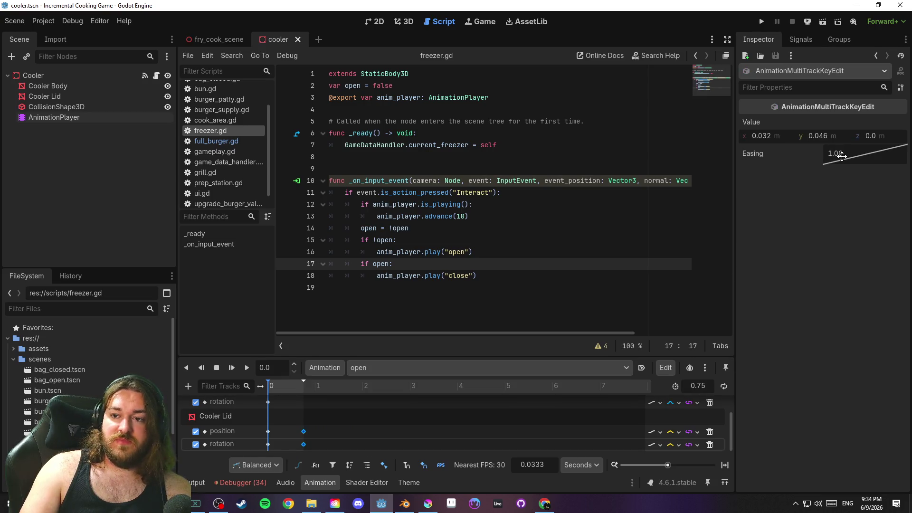
pyautogui.click(304, 432)
pyautogui.click(842, 106)
pyautogui.write('.4')
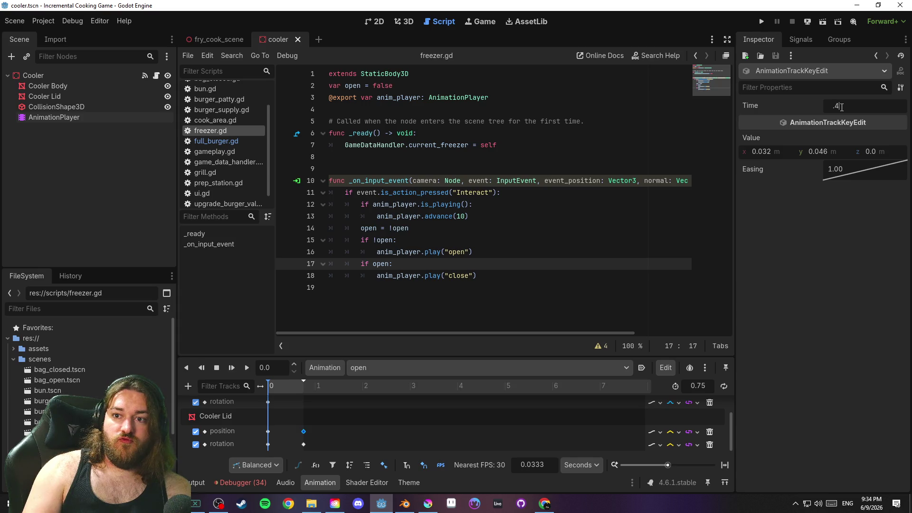
pyautogui.press('Return')
pyautogui.click(303, 444)
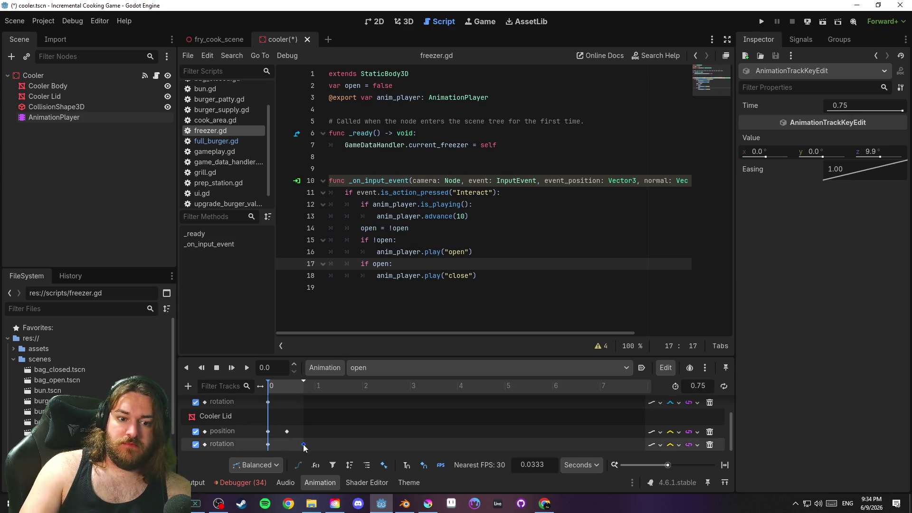
pyautogui.click(847, 106)
pyautogui.write('.4')
pyautogui.press('Return')
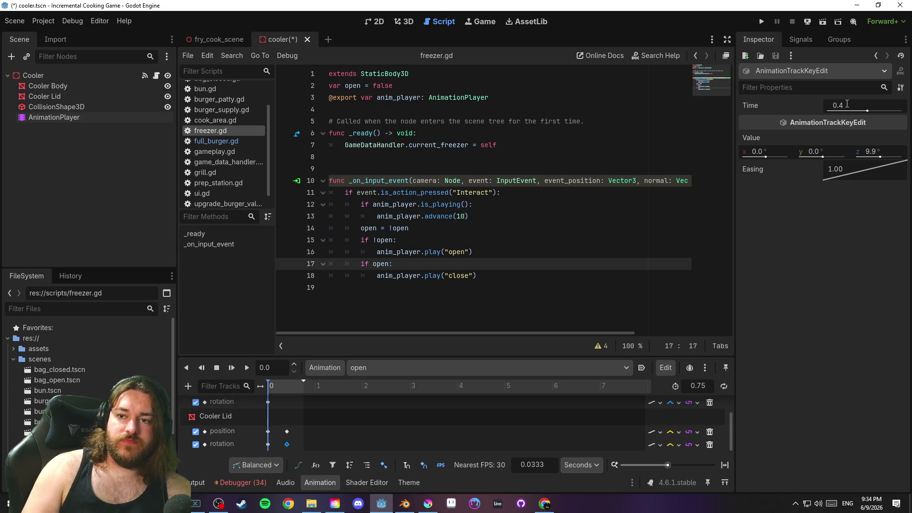
# Shorten the open animation to 0.4 s and launch the game with F5
pyautogui.click(686, 382)
pyautogui.write('.4')
pyautogui.press('Return')
pyautogui.press('F5')
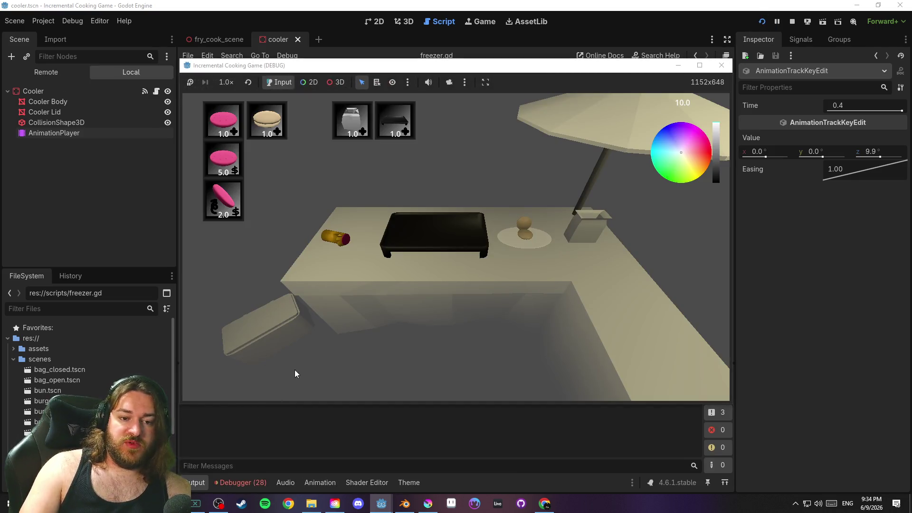
# Click the cooler to open, close and reopen the lid in-game, then stop the game
pyautogui.click(295, 313)
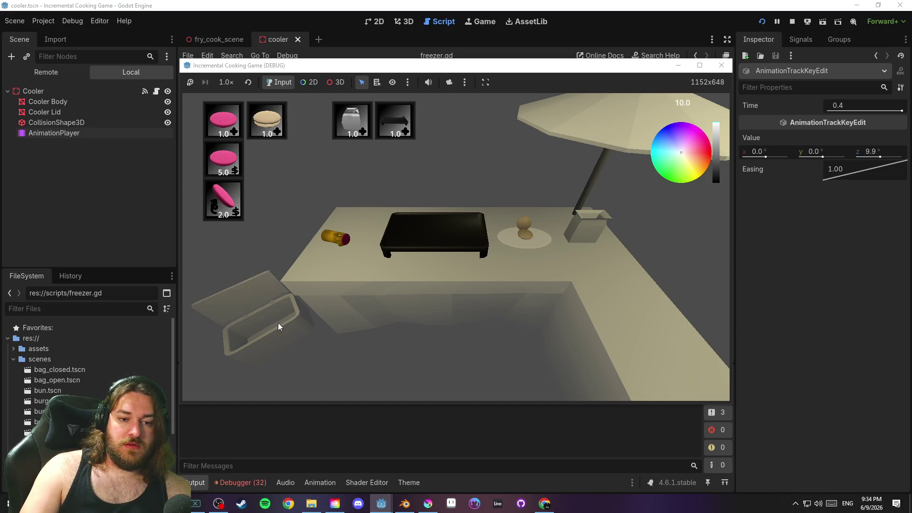
pyautogui.click(266, 314)
pyautogui.click(281, 335)
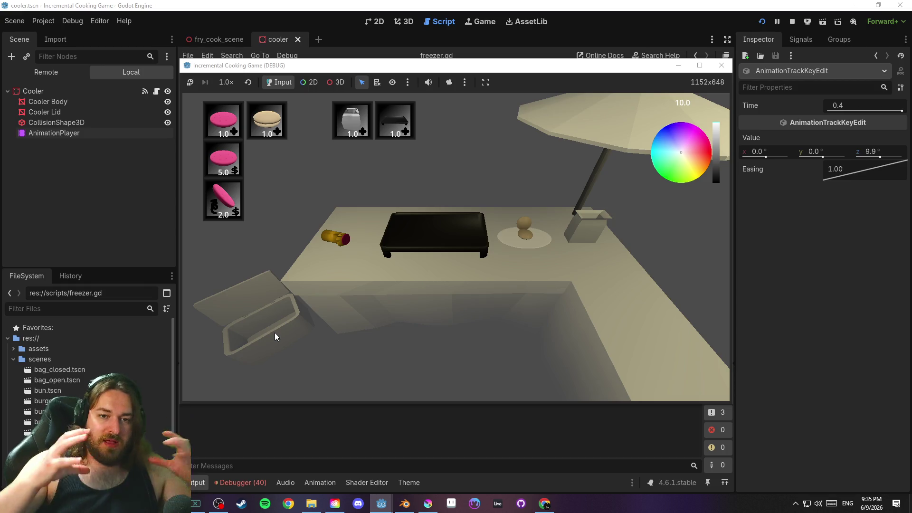
pyautogui.click(722, 66)
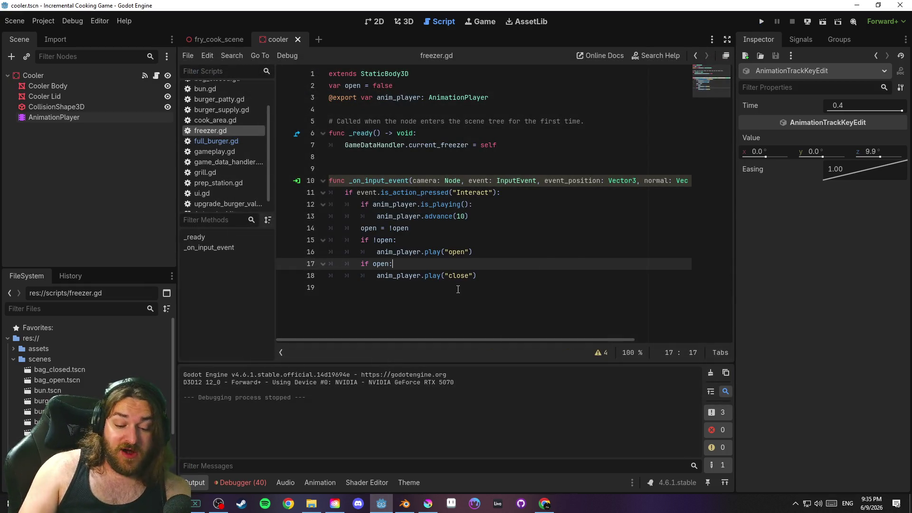
# Review the open-flag lines in freezer.gd, save, and select the AnimationPlayer
pyautogui.click(457, 230)
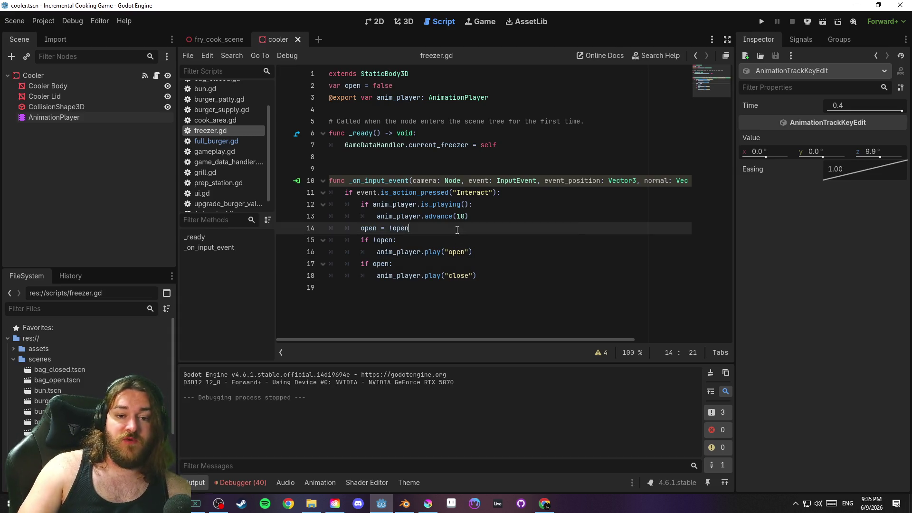
pyautogui.click(473, 240)
pyautogui.click(472, 232)
pyautogui.click(475, 240)
pyautogui.hotkey('ctrl', 's')
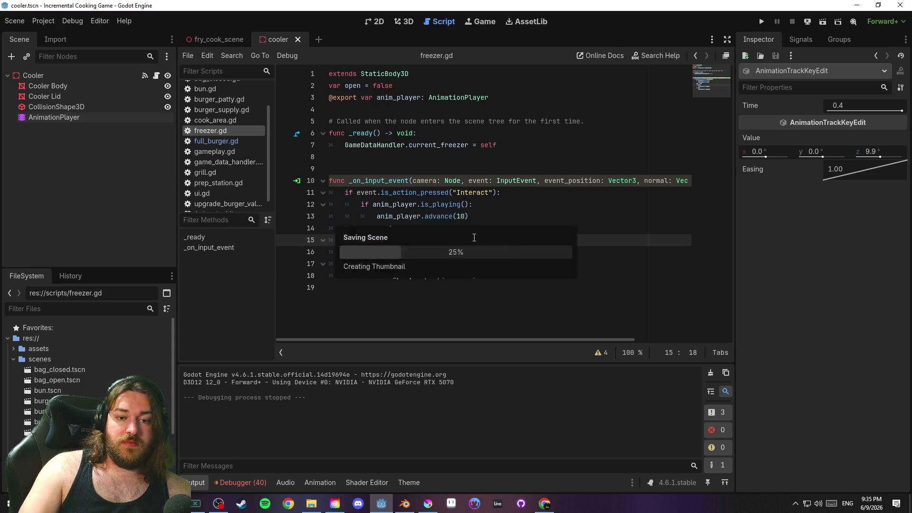
pyautogui.click(99, 118)
# Check the animation list, keeping open selected, and open the animation library manager
pyautogui.click(375, 368)
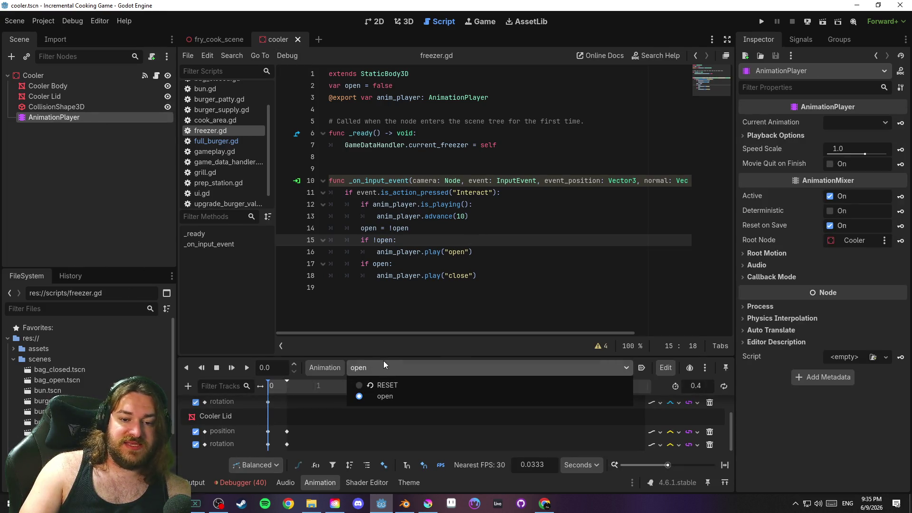
pyautogui.click(383, 361)
pyautogui.click(328, 366)
pyautogui.click(326, 371)
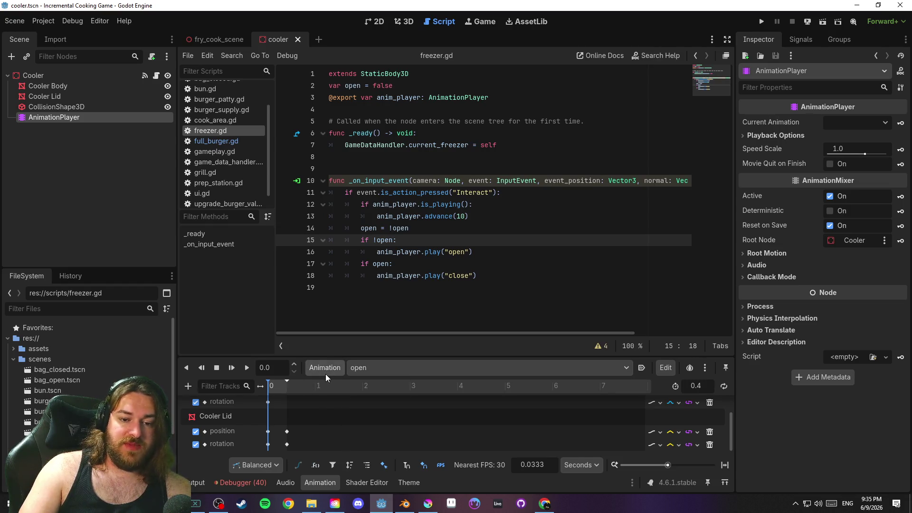
pyautogui.click(385, 368)
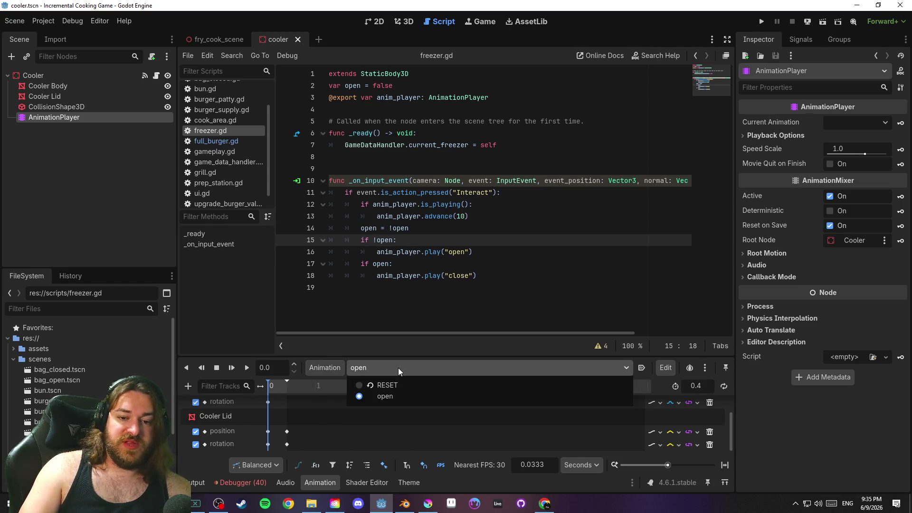
pyautogui.click(393, 395)
pyautogui.click(328, 367)
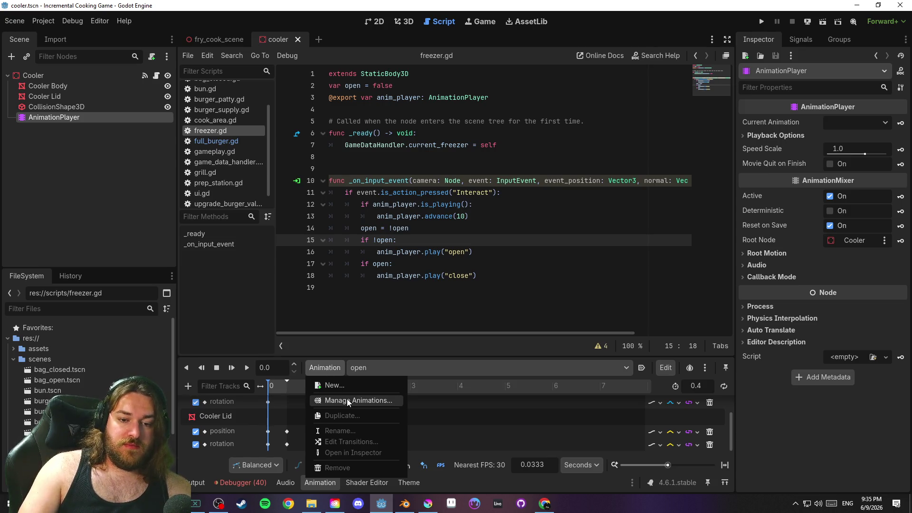
pyautogui.click(346, 400)
# Inspect the Global library's RESET and open entries without renaming anything, then close the manager
pyautogui.doubleClick(331, 194)
pyautogui.rightClick(331, 194)
pyautogui.click(272, 227)
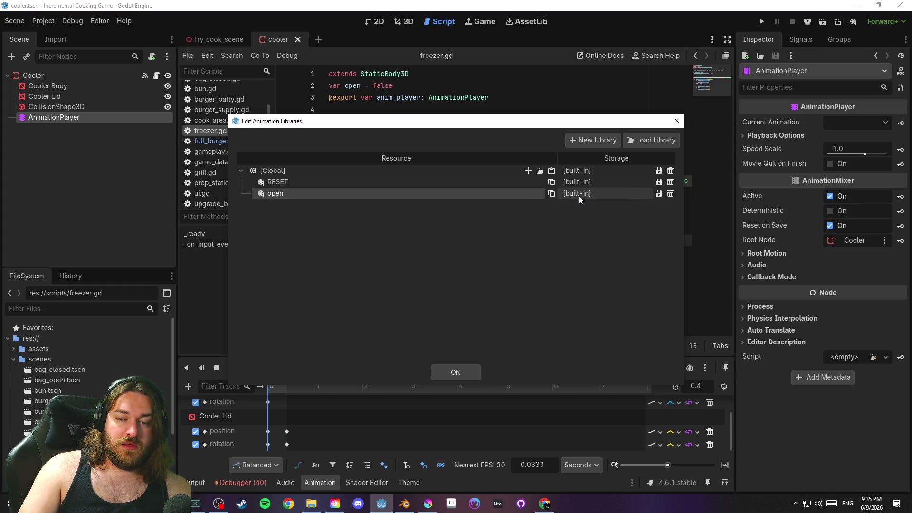
pyautogui.click(552, 194)
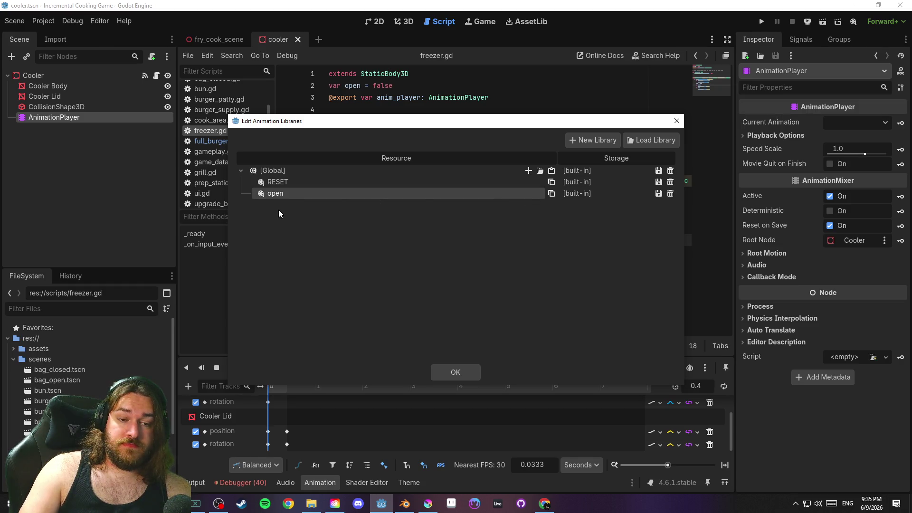
pyautogui.doubleClick(263, 194)
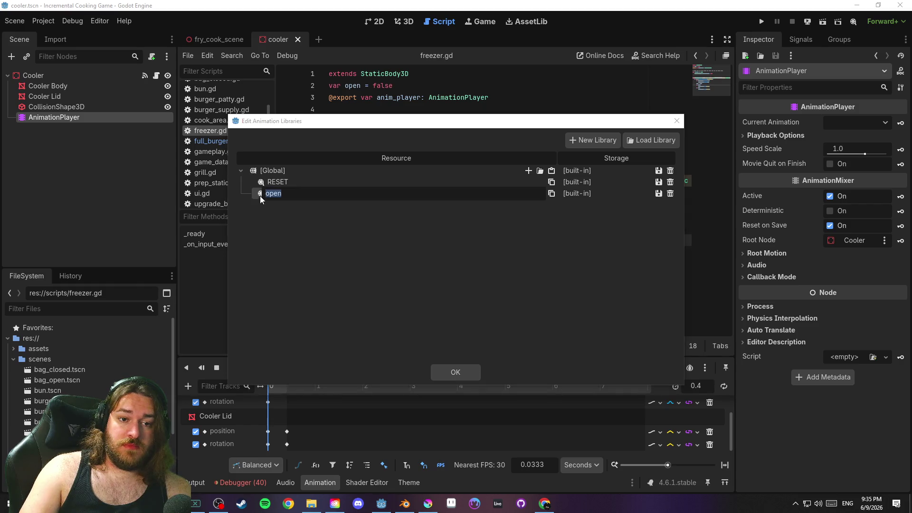
pyautogui.click(317, 222)
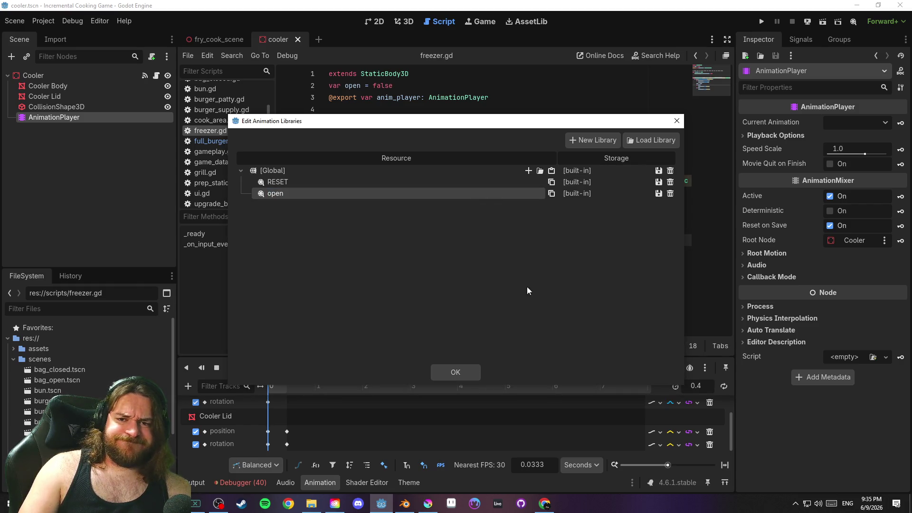
pyautogui.click(459, 368)
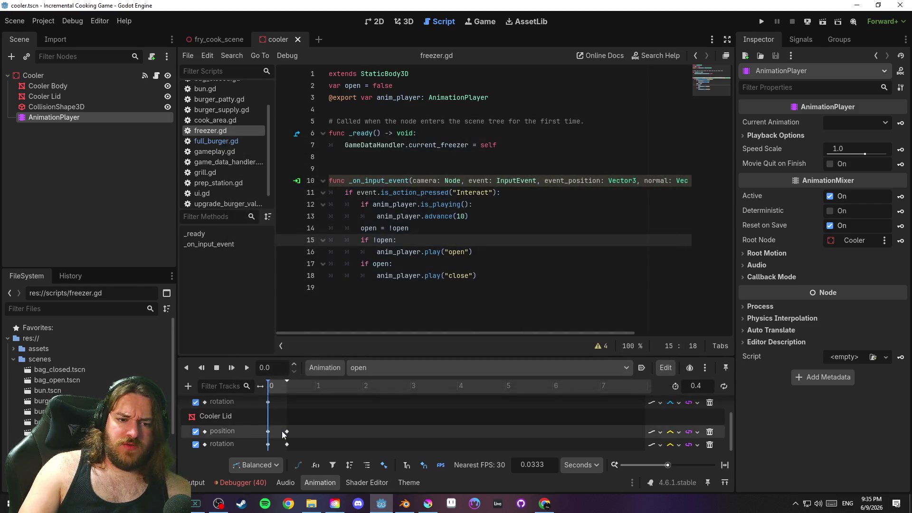
# Browse the animation list and menus, then reselect the cooler's AnimationPlayer node
pyautogui.click(370, 367)
pyautogui.click(369, 366)
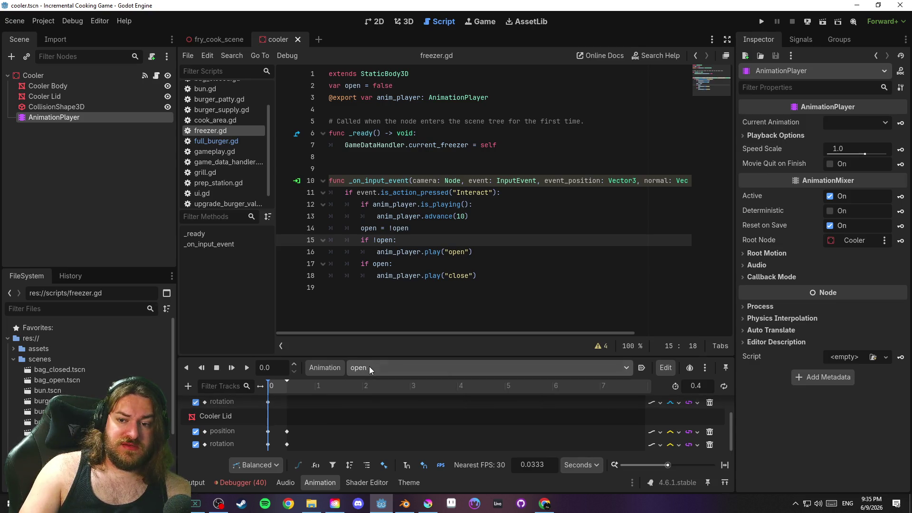
pyautogui.click(666, 369)
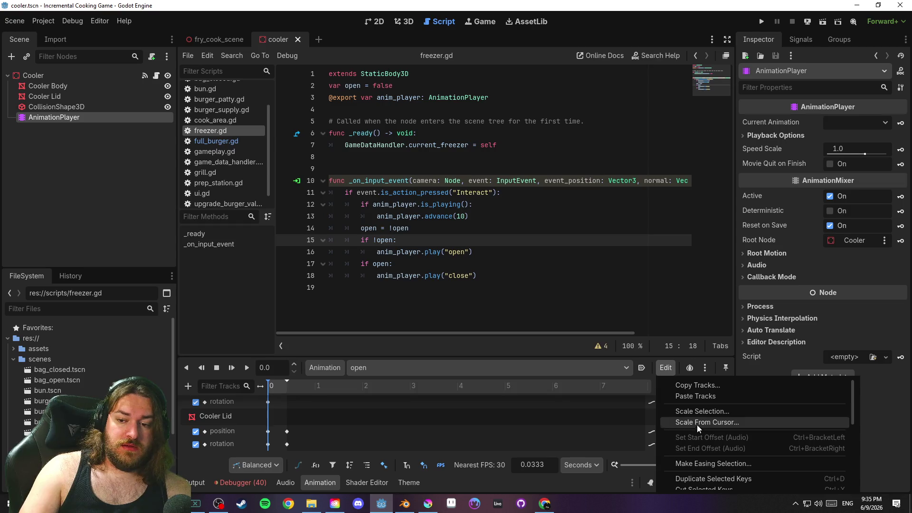
pyautogui.scroll(-2, 697, 413)
pyautogui.scroll(-5, 731, 428)
pyautogui.scroll(-3, 731, 428)
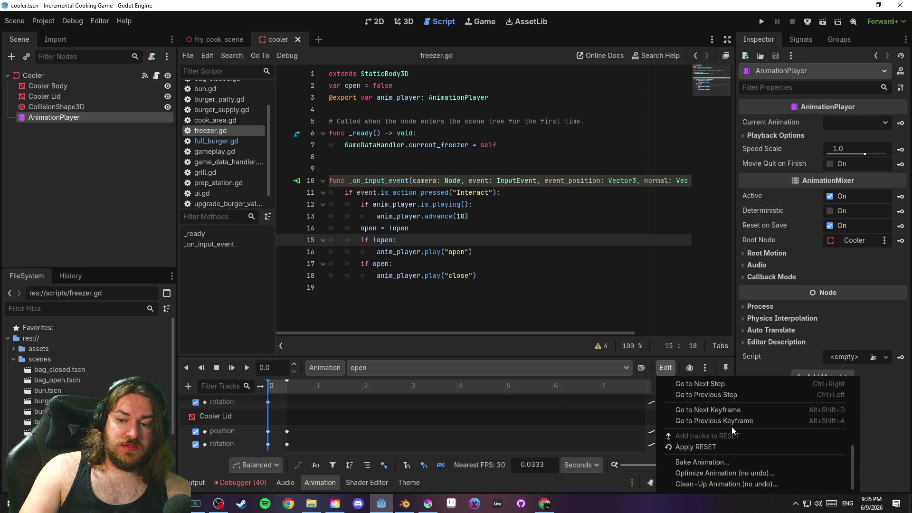
pyautogui.click(669, 365)
pyautogui.click(322, 369)
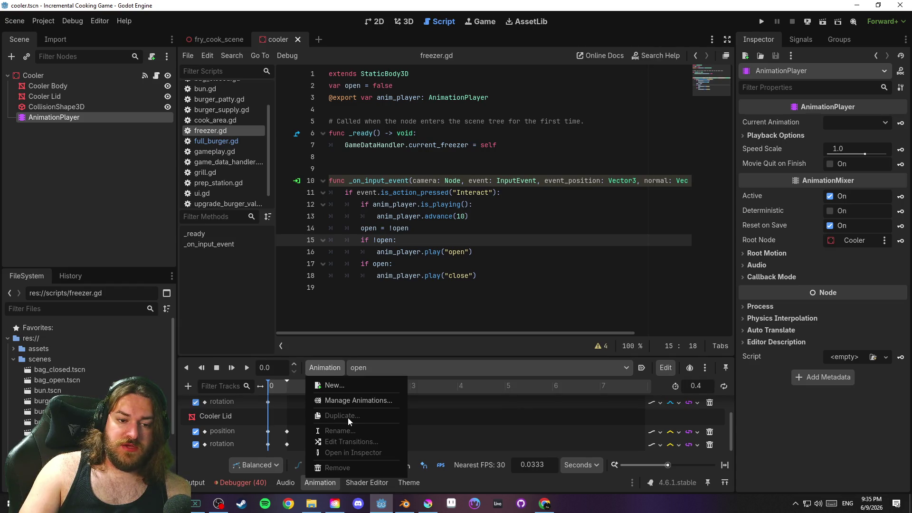
pyautogui.click(327, 369)
pyautogui.click(106, 162)
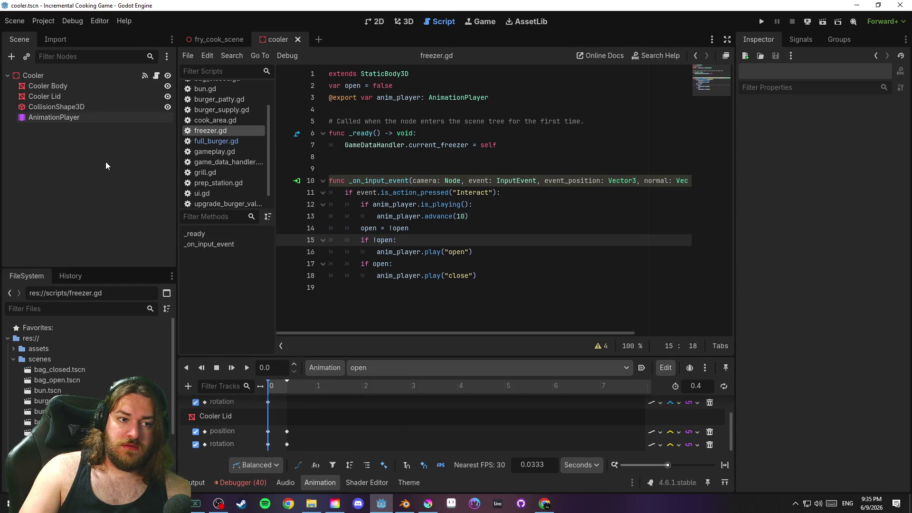
pyautogui.click(77, 118)
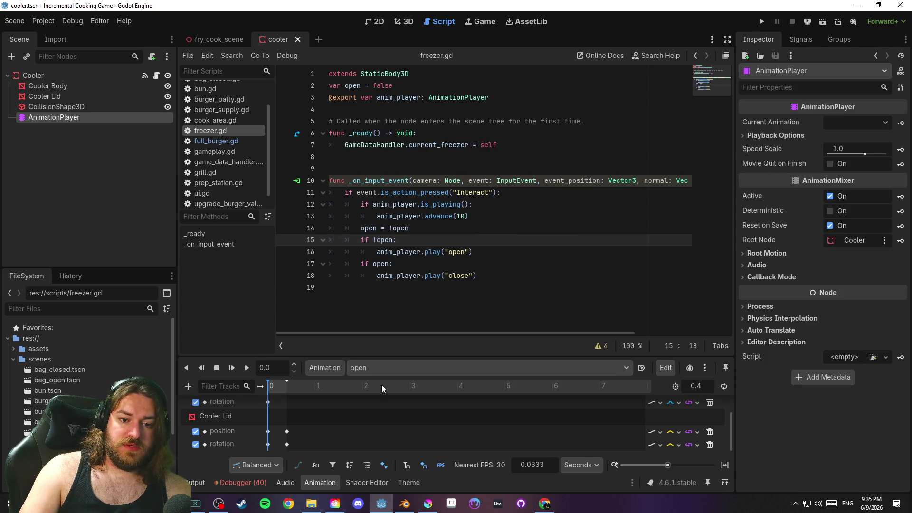
# Duplicate the open animation and name the copy 'close'
pyautogui.click(328, 368)
pyautogui.click(352, 412)
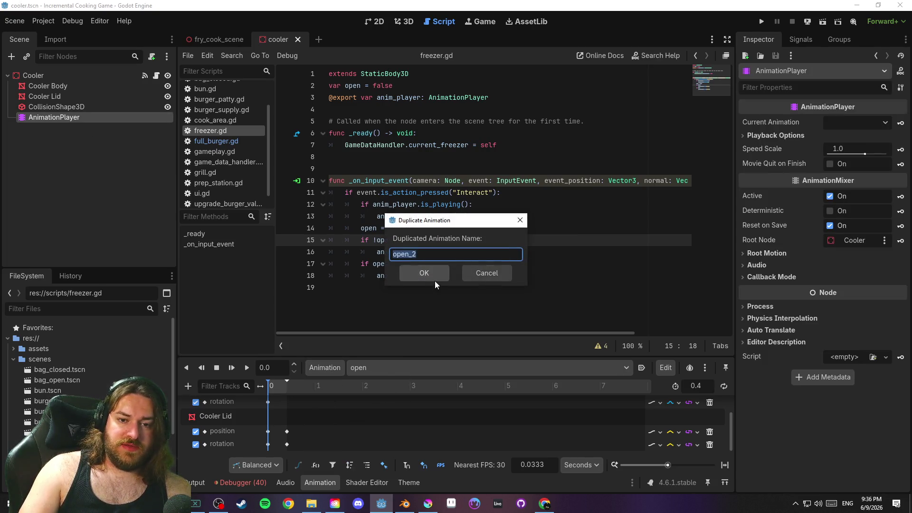
pyautogui.write('close')
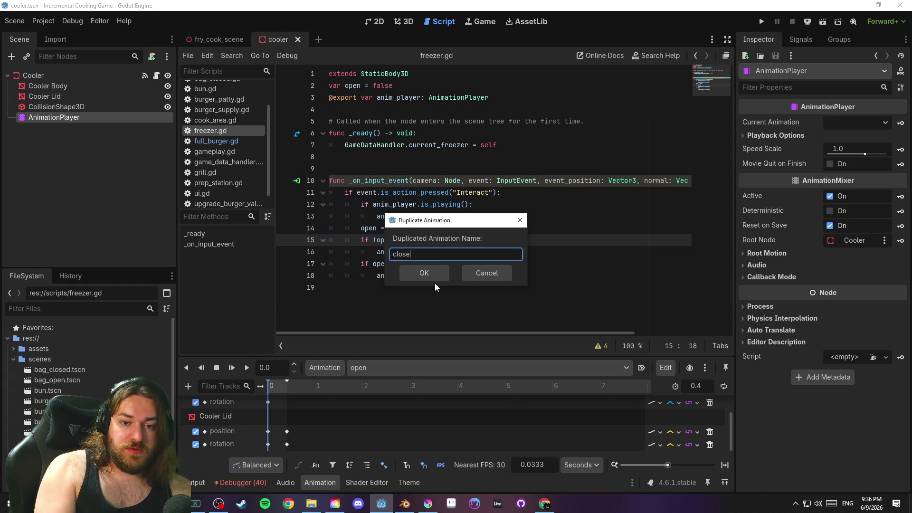
pyautogui.press('Return')
# Switch the animation timeline to the new close animation
pyautogui.click(363, 371)
pyautogui.click(393, 386)
pyautogui.click(384, 366)
pyautogui.click(398, 401)
pyautogui.click(395, 367)
pyautogui.click(397, 398)
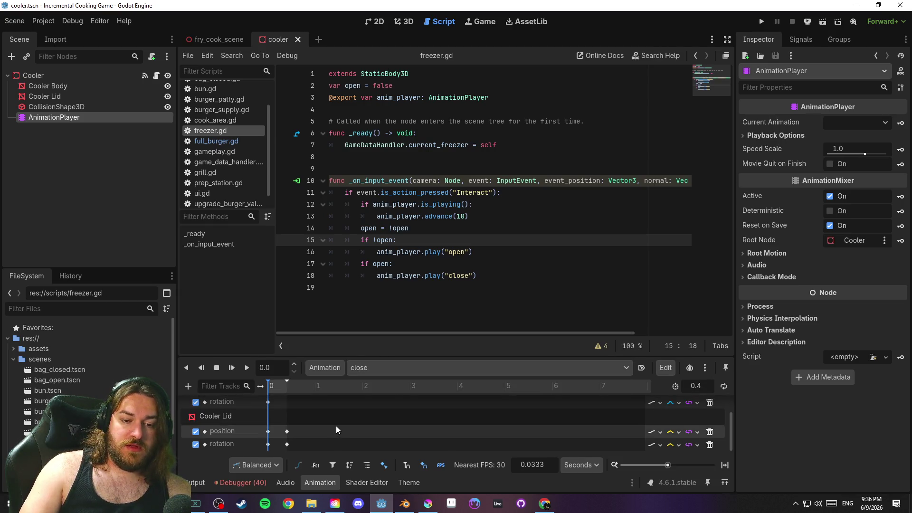
# Try shifting the lid keyframes in close, undo it, and save the scene
pyautogui.moveTo(278, 425); pyautogui.dragTo(257, 454)
pyautogui.hotkey('ctrl', 's')
pyautogui.moveTo(318, 429); pyautogui.dragTo(253, 454)
pyautogui.rightClick(289, 432)
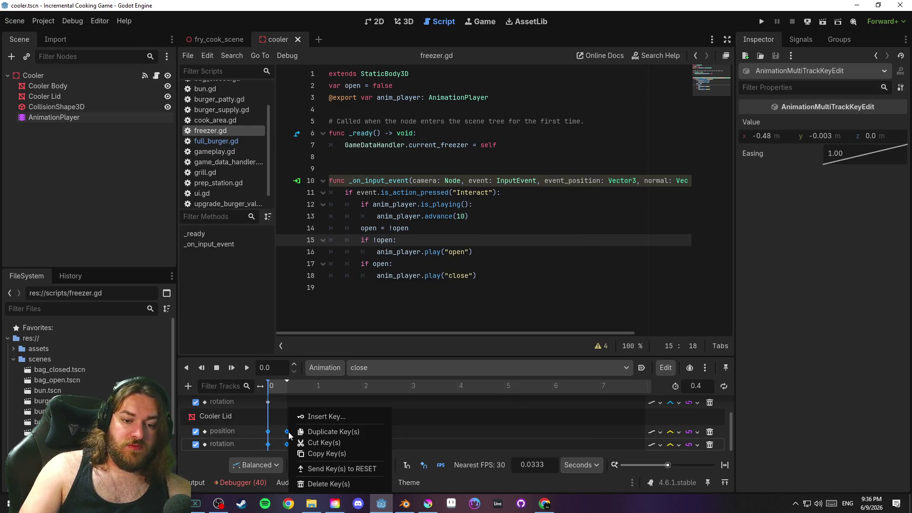
pyautogui.click(415, 431)
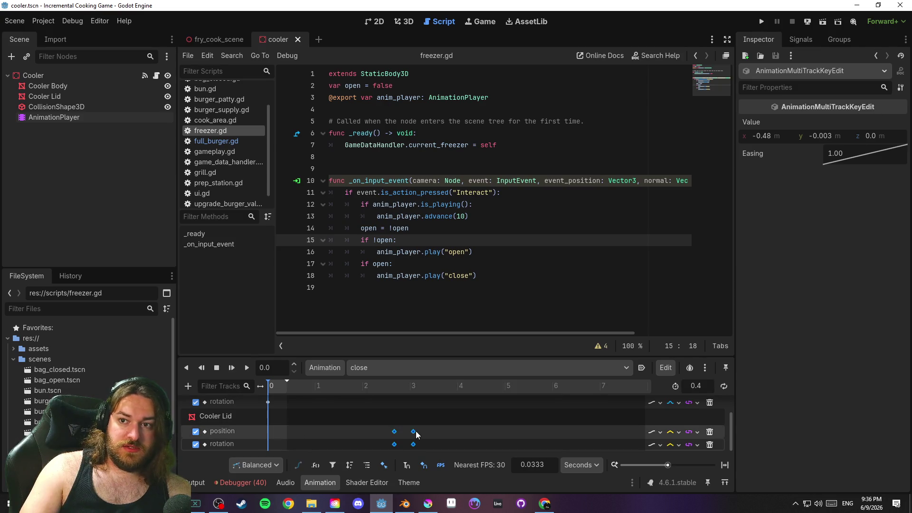
pyautogui.hotkey('ctrl', 'z')
pyautogui.hotkey('ctrl', 'z')
pyautogui.hotkey('ctrl', 'z')
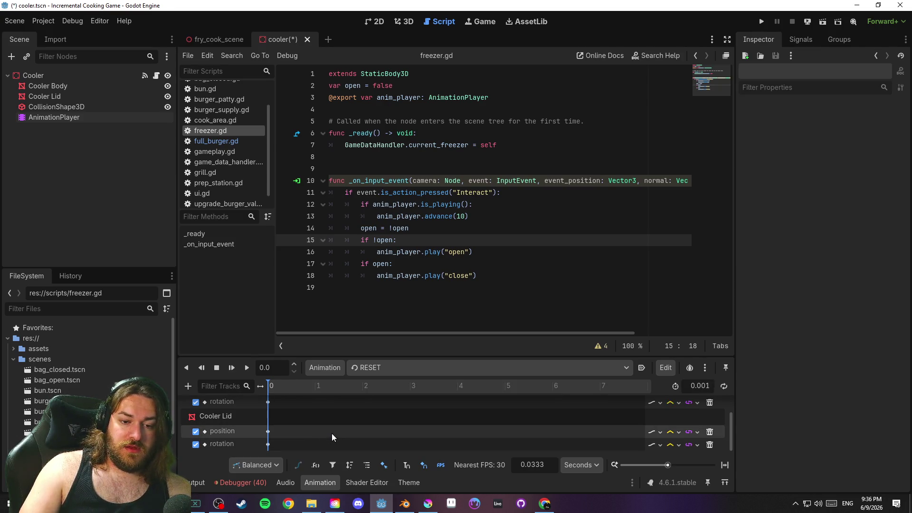
pyautogui.click(391, 368)
pyautogui.click(395, 383)
pyautogui.hotkey('ctrl', 's')
pyautogui.click(383, 369)
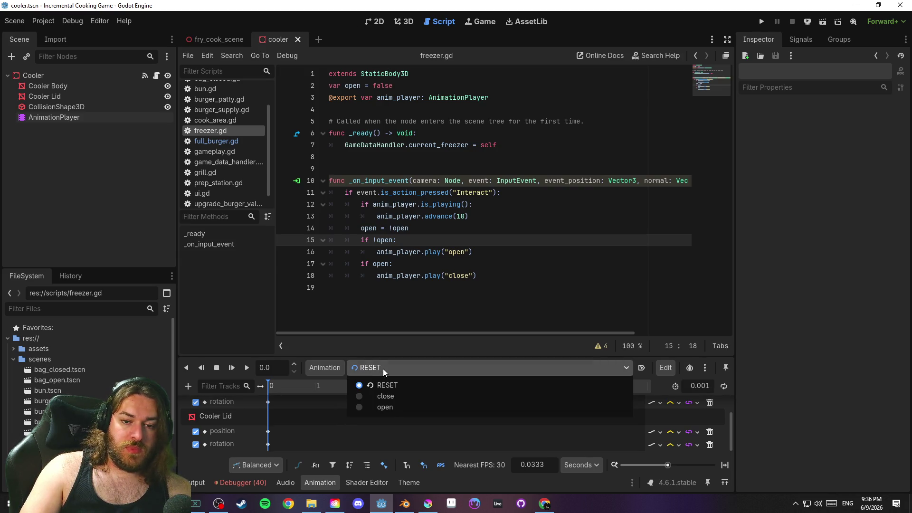
pyautogui.click(395, 401)
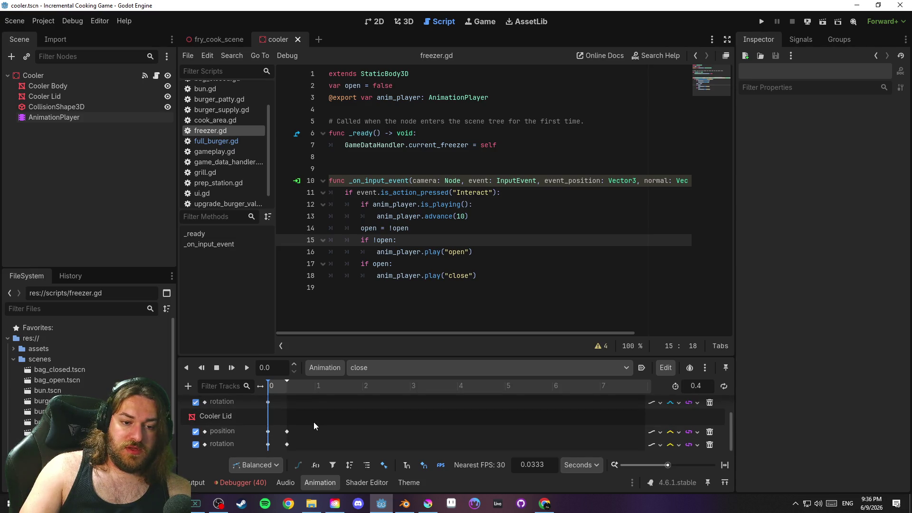
# Experiment with dragging the Cooler Lid position and rotation keys, undoing the moves
pyautogui.moveTo(284, 427); pyautogui.dragTo(295, 449)
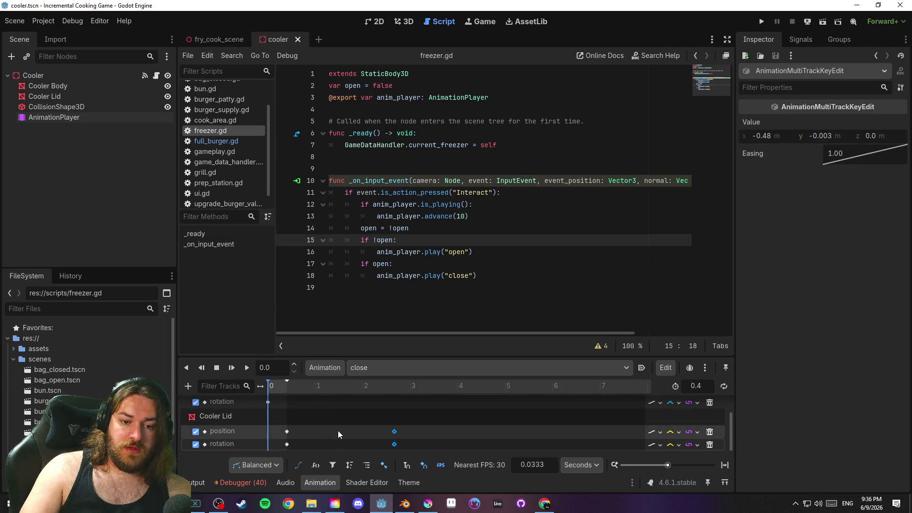
pyautogui.moveTo(372, 414); pyautogui.dragTo(399, 449)
pyautogui.moveTo(283, 424); pyautogui.dragTo(259, 449)
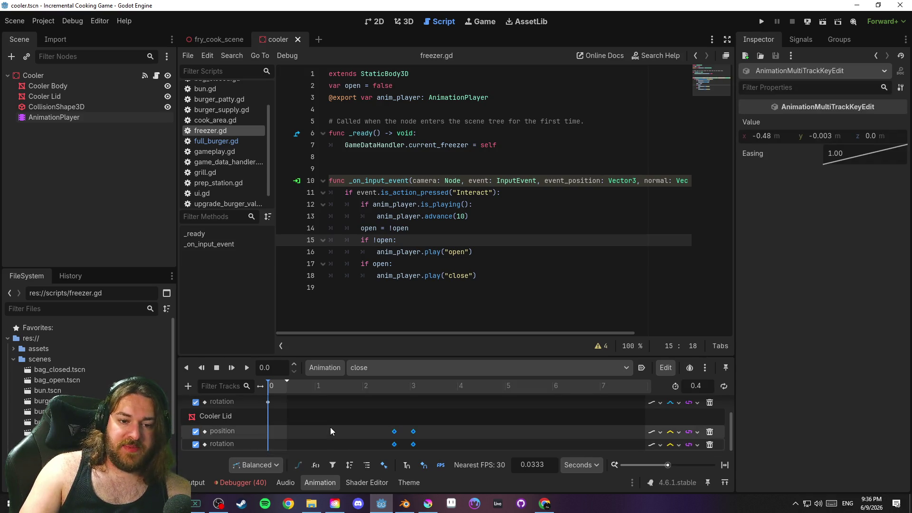
pyautogui.hotkey('ctrl', 'z')
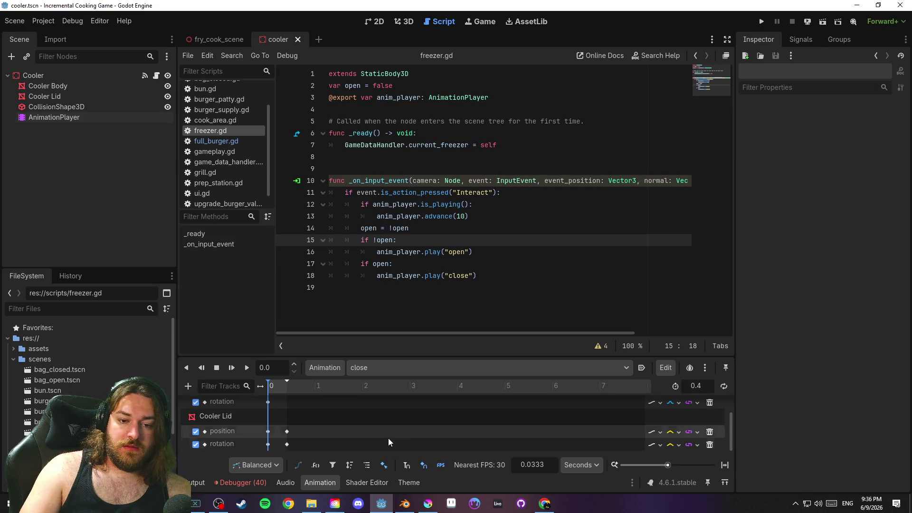
pyautogui.click(269, 431)
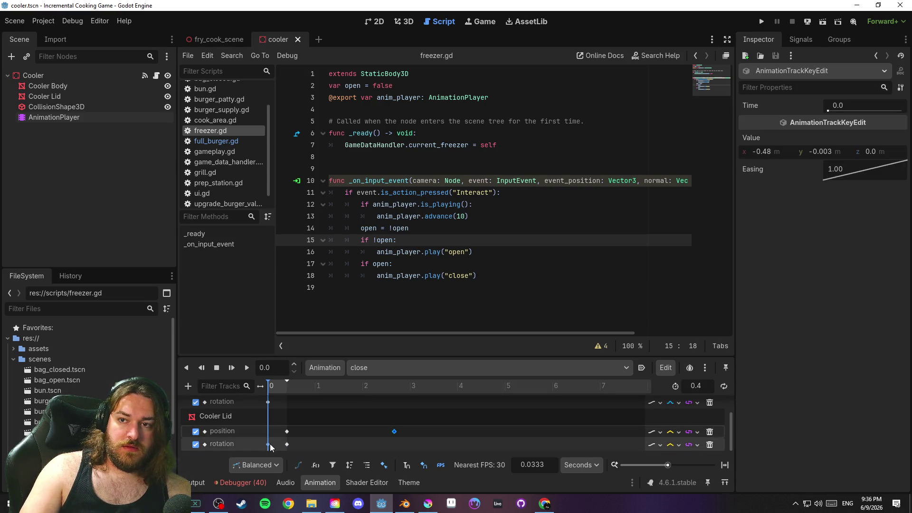
pyautogui.hotkey('ctrl', 'z')
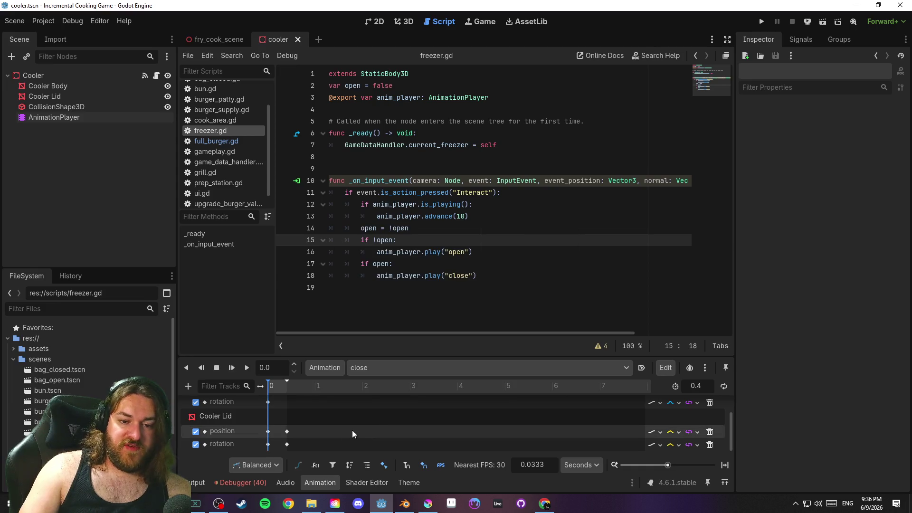
pyautogui.click(69, 107)
pyautogui.click(72, 116)
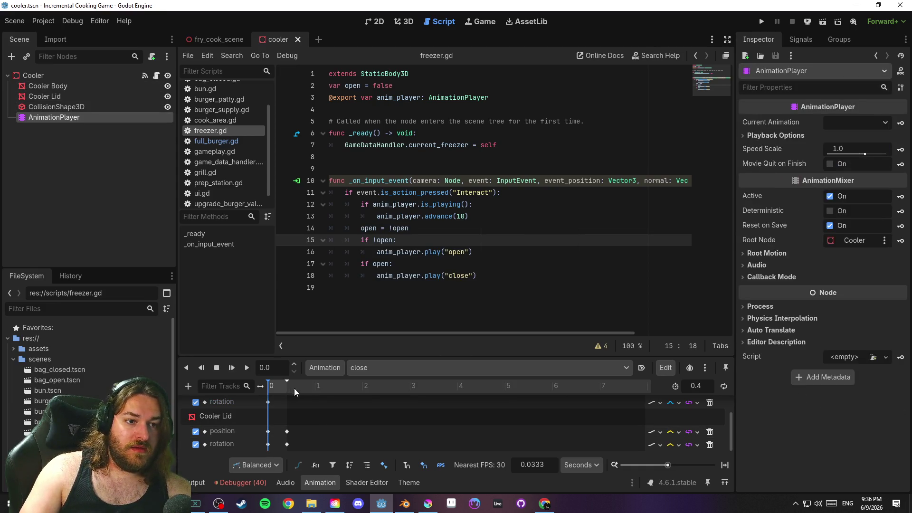
pyautogui.moveTo(268, 432); pyautogui.dragTo(402, 423)
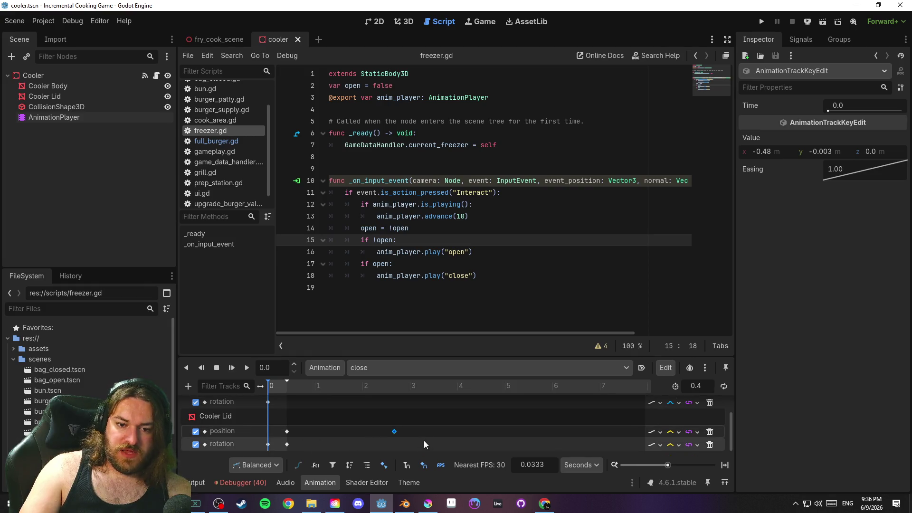
# Set the starting lid position and rotation keys' Time to 0.4 s
pyautogui.click(839, 105)
pyautogui.write('4')
pyautogui.press('Return')
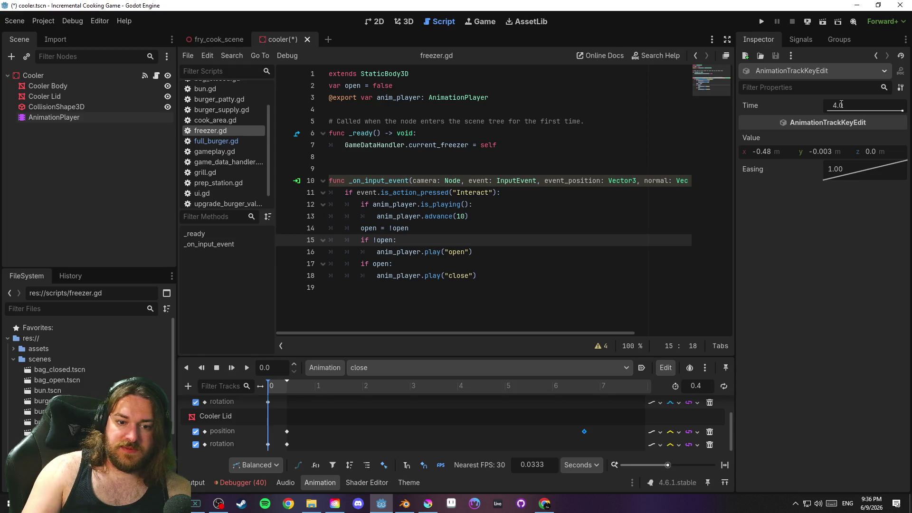
pyautogui.click(287, 444)
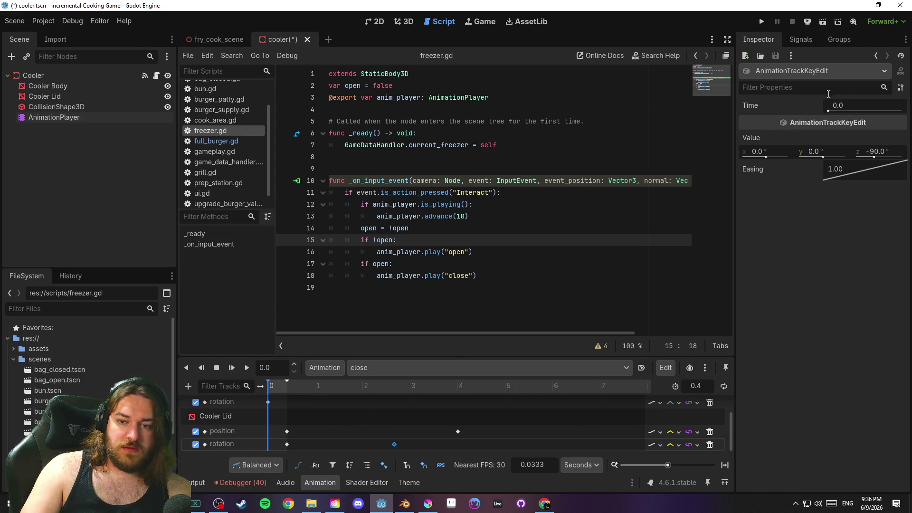
pyautogui.click(839, 105)
pyautogui.write('4')
pyautogui.press('Return')
# Move the end lid rotation key to time 0, then run the project
pyautogui.moveTo(287, 432); pyautogui.dragTo(413, 431)
pyautogui.click(838, 105)
pyautogui.hotkey('ctrl', 'z')
pyautogui.moveTo(287, 444); pyautogui.dragTo(413, 443)
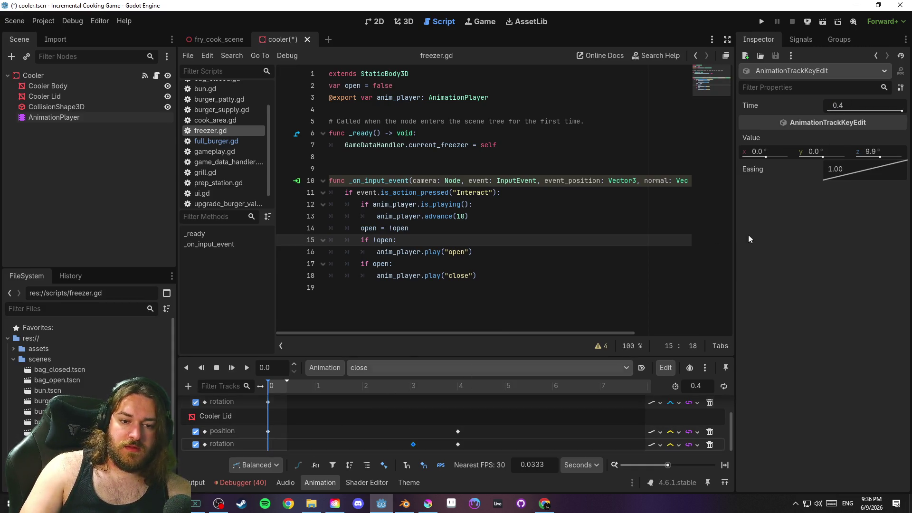
pyautogui.click(839, 105)
pyautogui.write('0')
pyautogui.press('Return')
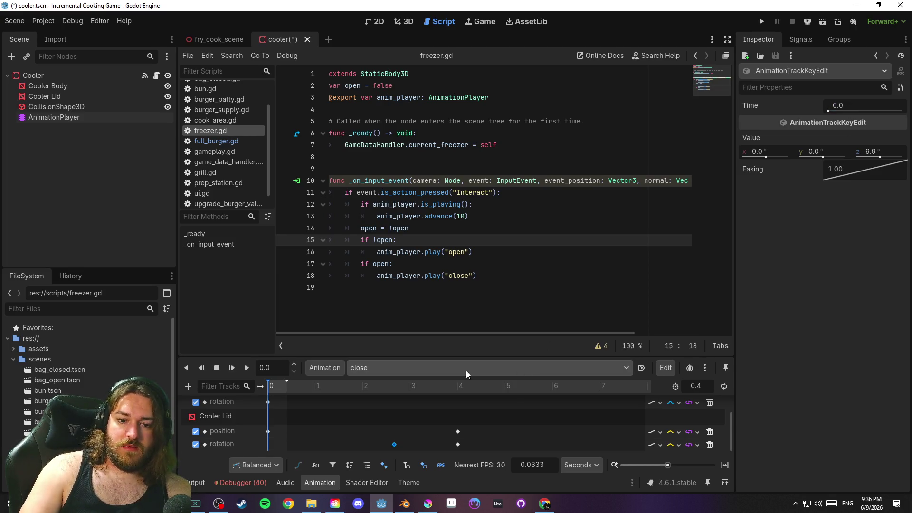
pyautogui.click(386, 405)
pyautogui.click(762, 21)
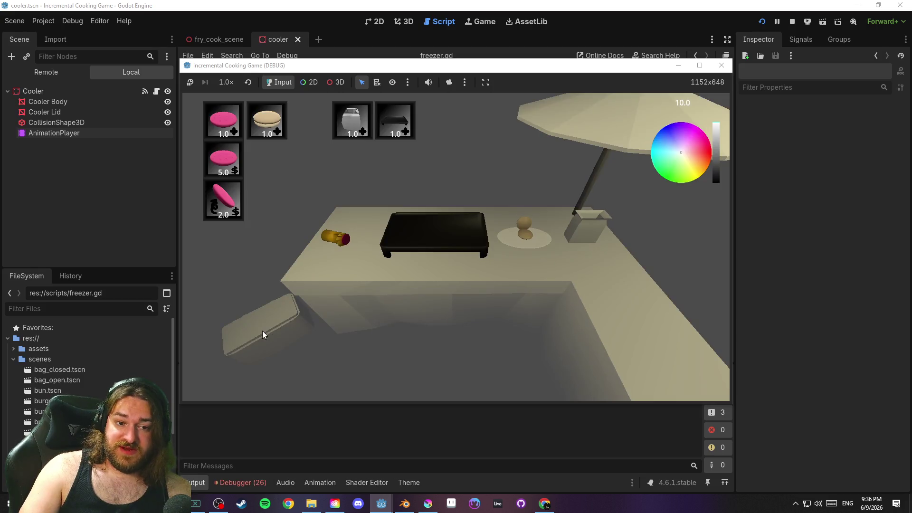
# Click the cooler five times to toggle the lid, stop the game with F8, and save
pyautogui.click(280, 354)
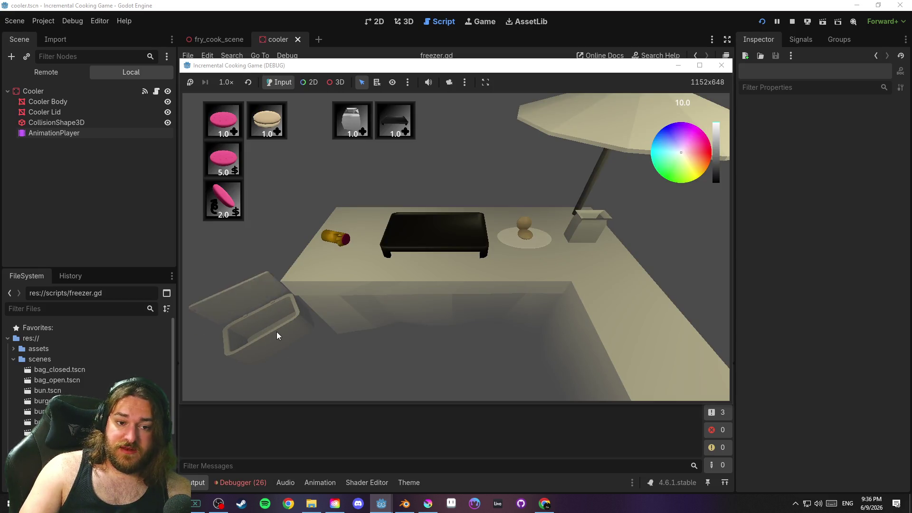
pyautogui.click(283, 356)
pyautogui.click(281, 356)
pyautogui.click(284, 333)
pyautogui.click(265, 344)
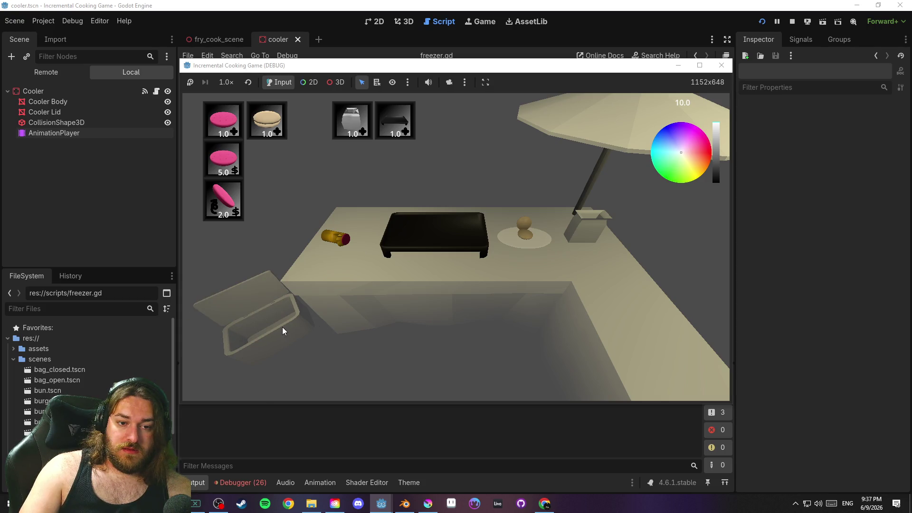
pyautogui.press('F8')
pyautogui.hotkey('ctrl', 's')
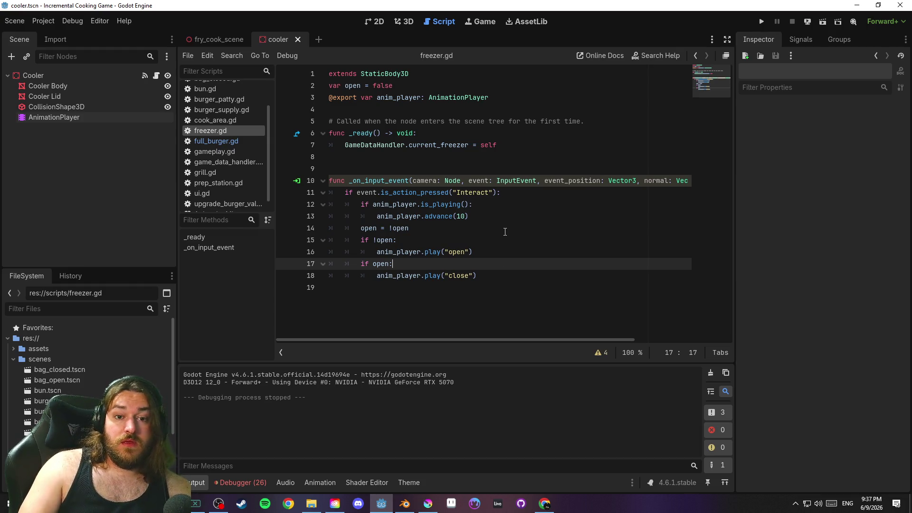
# Replace the open = !open line with an 'if open:' block playing "close"
pyautogui.click(504, 217)
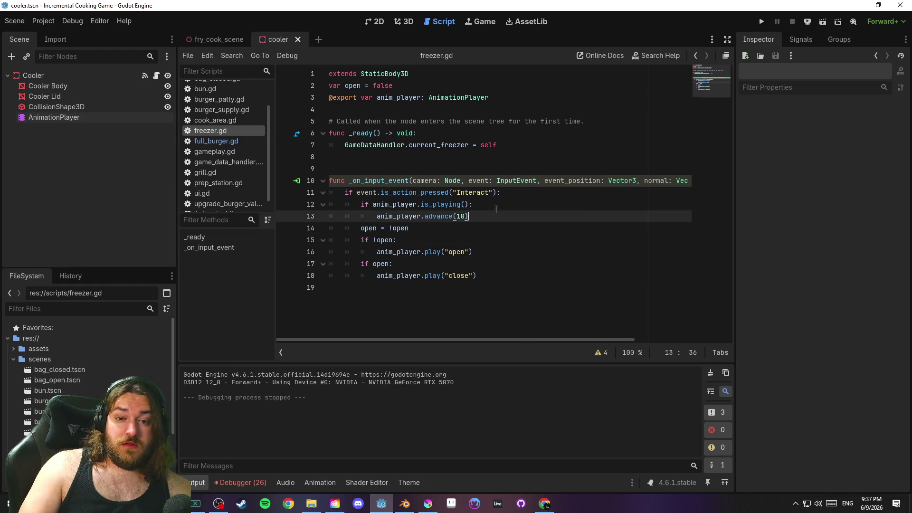
pyautogui.click(438, 229)
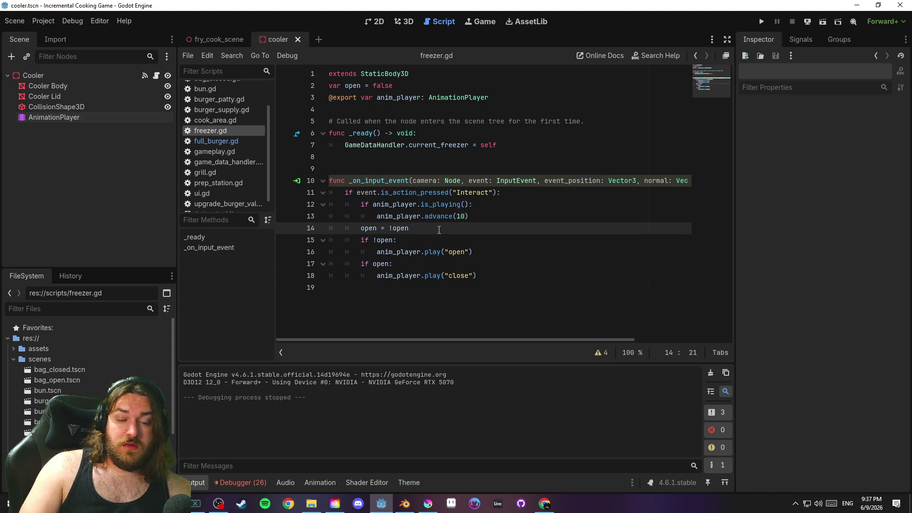
pyautogui.moveTo(410, 229); pyautogui.dragTo(366, 231)
pyautogui.press('BackSpace')
pyautogui.press('BackSpace')
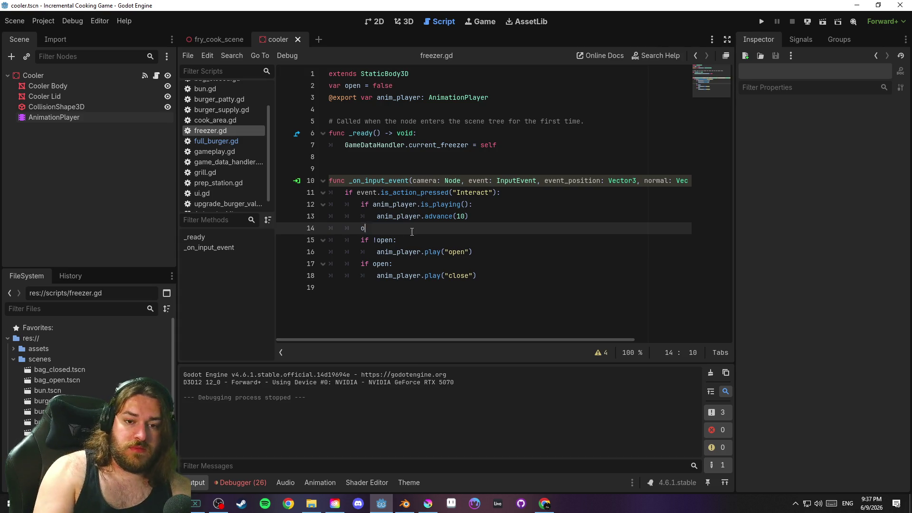
pyautogui.write('if open:')
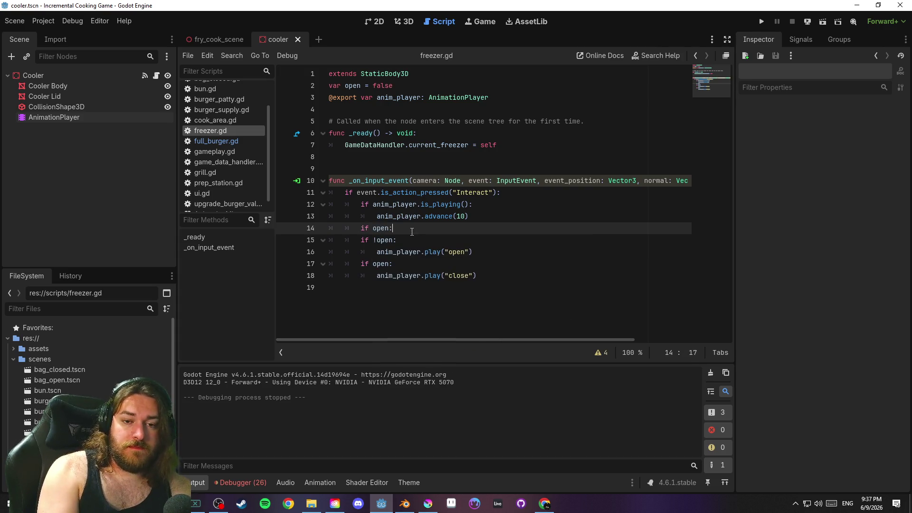
pyautogui.press('Return')
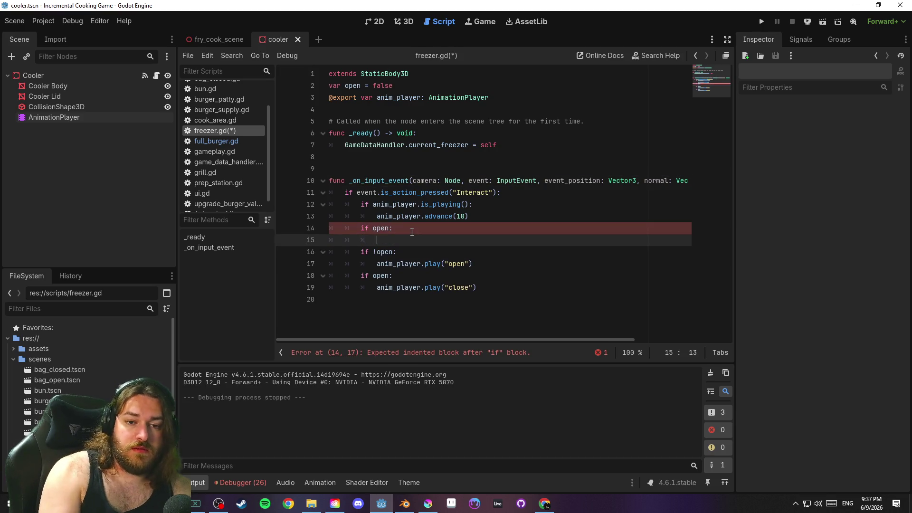
pyautogui.write('an')
pyautogui.press('Return')
pyautogui.write('.play("close')
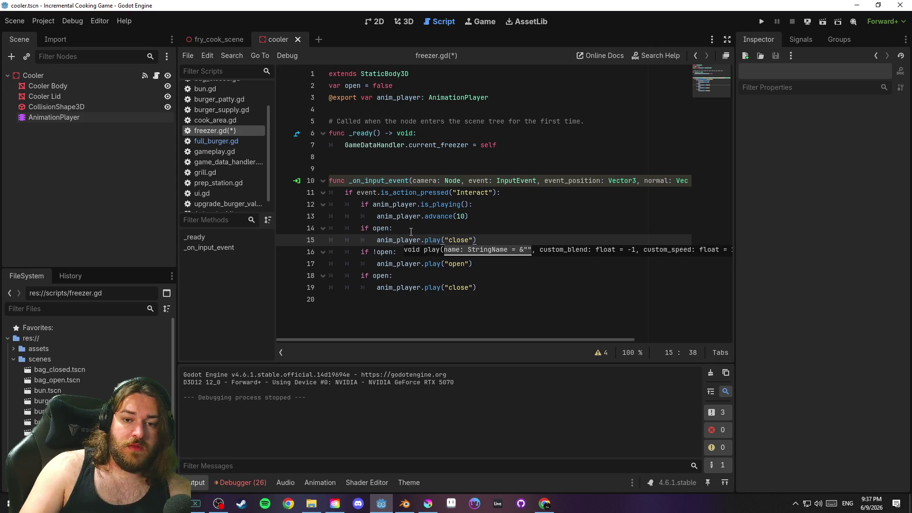
# Delete the added if open block and save freezer.gd
pyautogui.moveTo(478, 240); pyautogui.dragTo(321, 230)
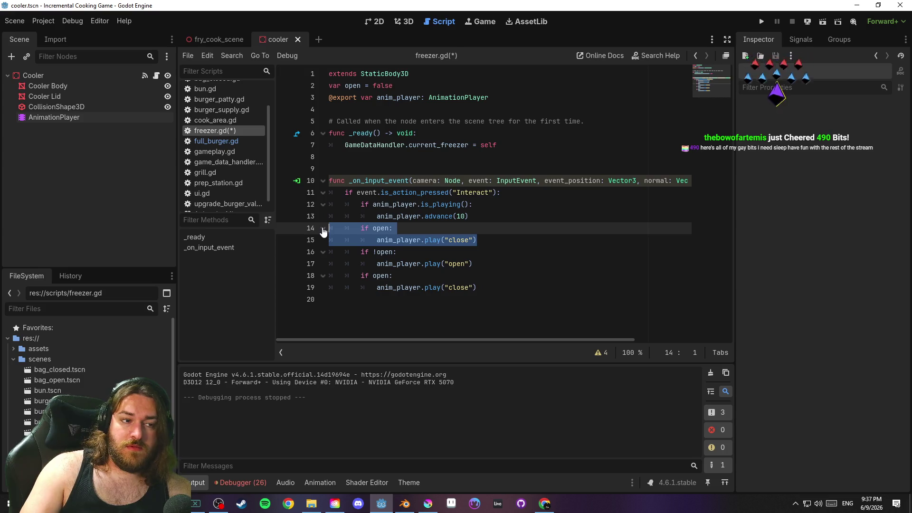
pyautogui.press('BackSpace')
pyautogui.press('BackSpace')
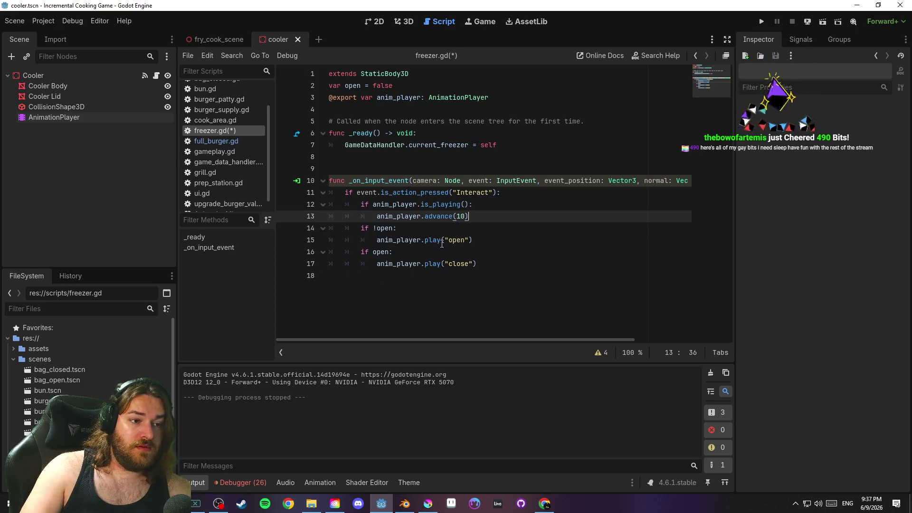
pyautogui.press('Down')
pyautogui.hotkey('ctrl', 's')
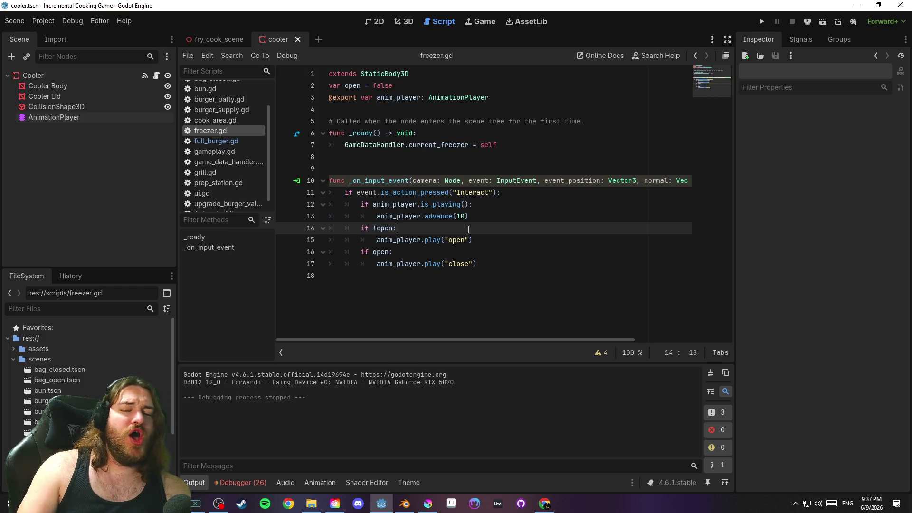
pyautogui.click(491, 242)
pyautogui.hotkey('ctrl', 's')
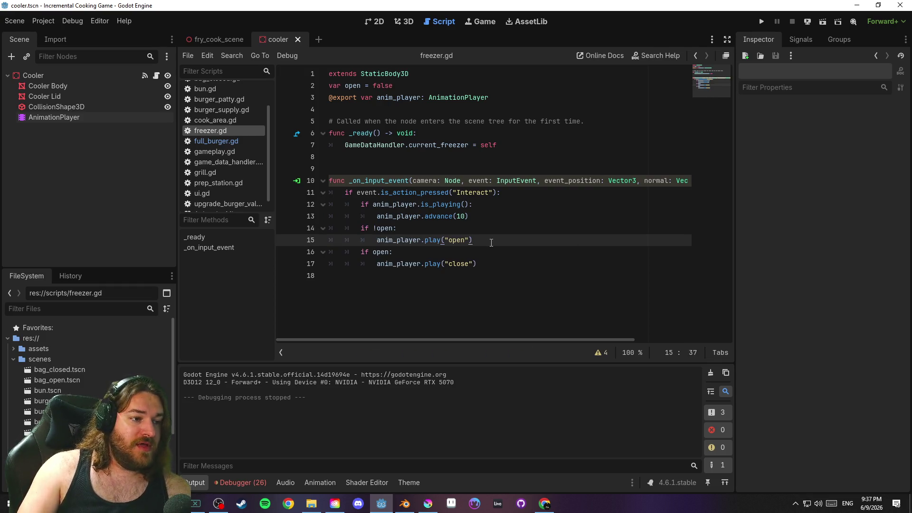
pyautogui.write('w')
pyautogui.press('BackSpace')
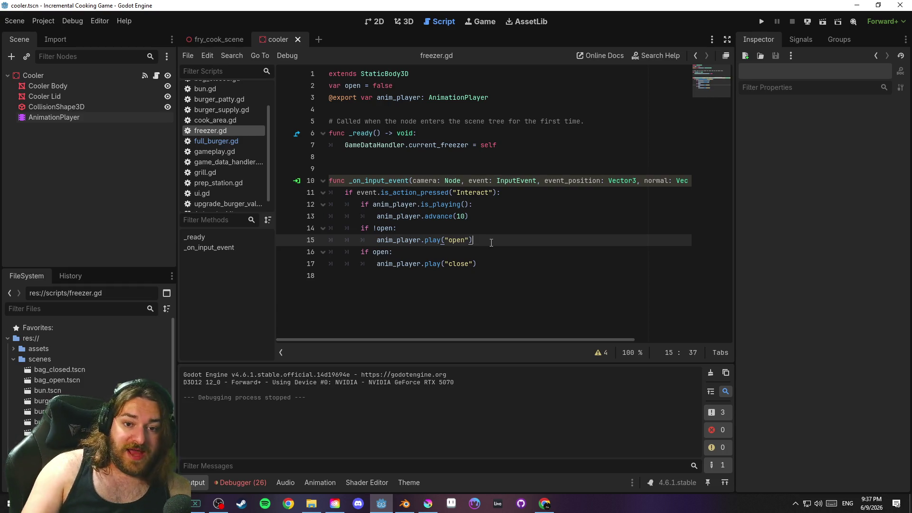
# Briefly change play to playback, revert it, and save the script
pyautogui.click(492, 249)
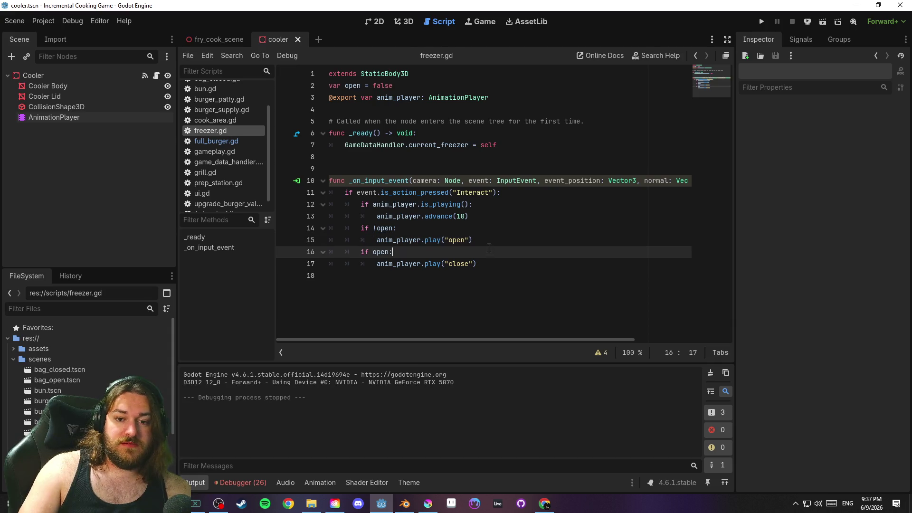
pyautogui.click(445, 240)
pyautogui.write('back')
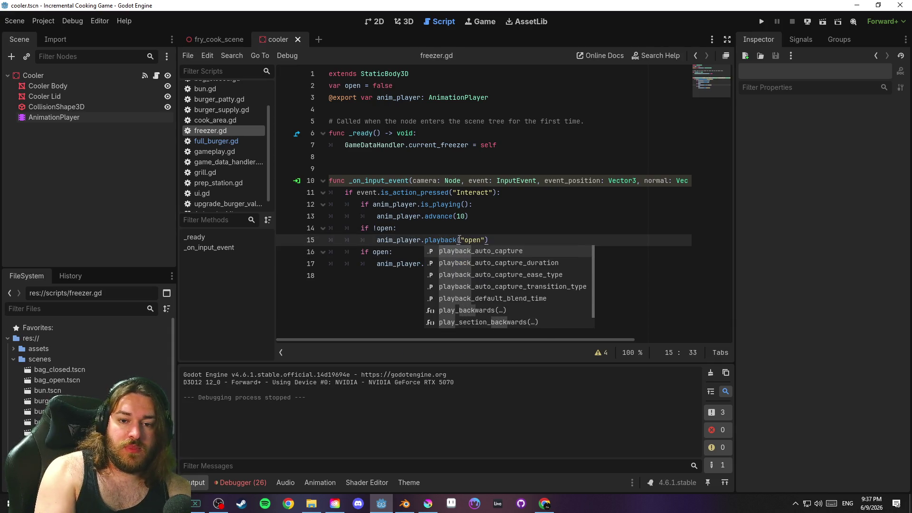
pyautogui.press('Escape')
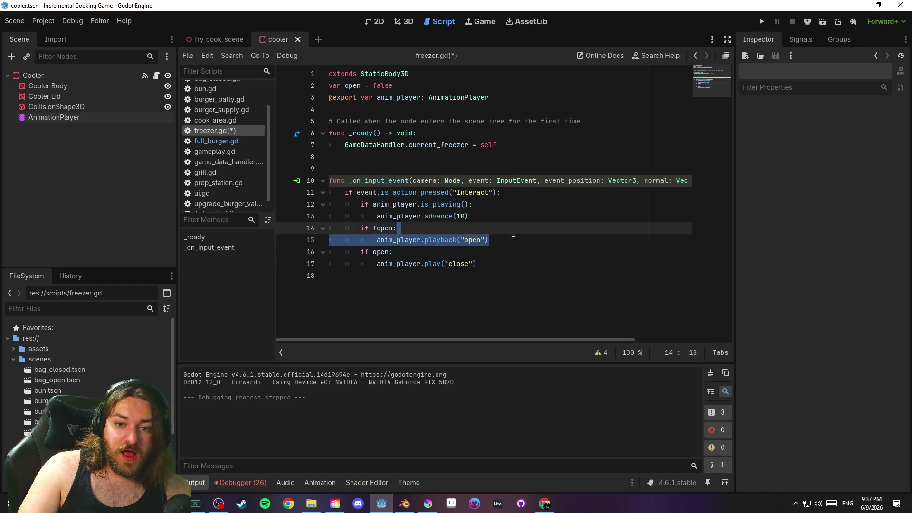
pyautogui.press('BackSpace')
pyautogui.press('BackSpace')
pyautogui.press('BackSpace')
pyautogui.click(503, 242)
pyautogui.hotkey('ctrl', 's')
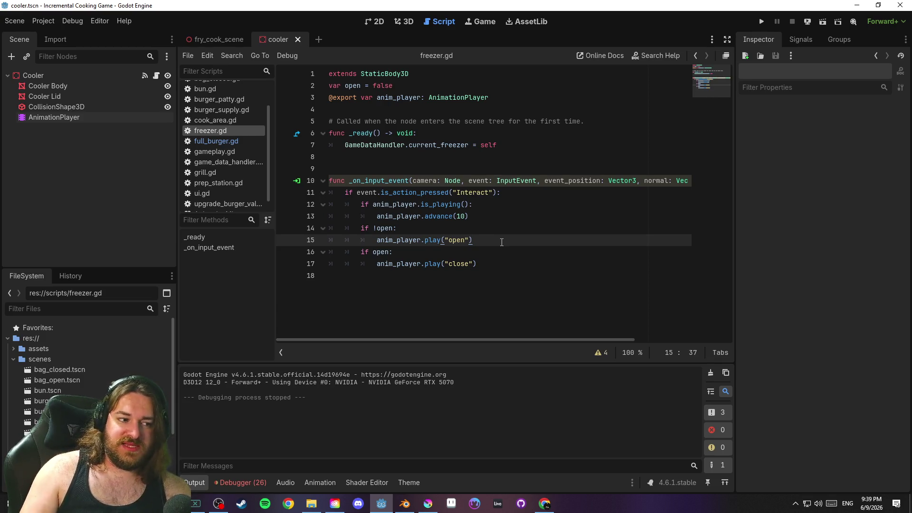
# Add 'open = true' after the play("open") line and save freezer.gd
pyautogui.click(495, 252)
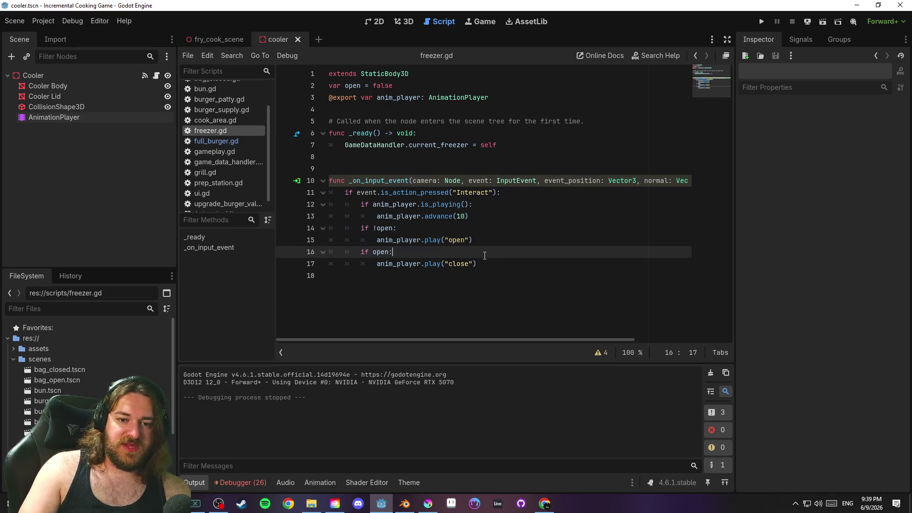
pyautogui.click(494, 263)
pyautogui.click(492, 250)
pyautogui.click(493, 244)
pyautogui.click(491, 252)
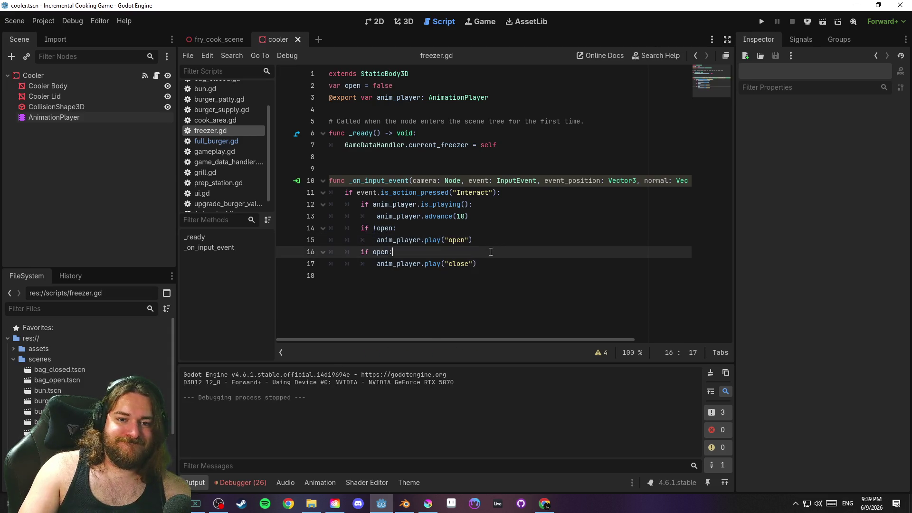
pyautogui.click(497, 264)
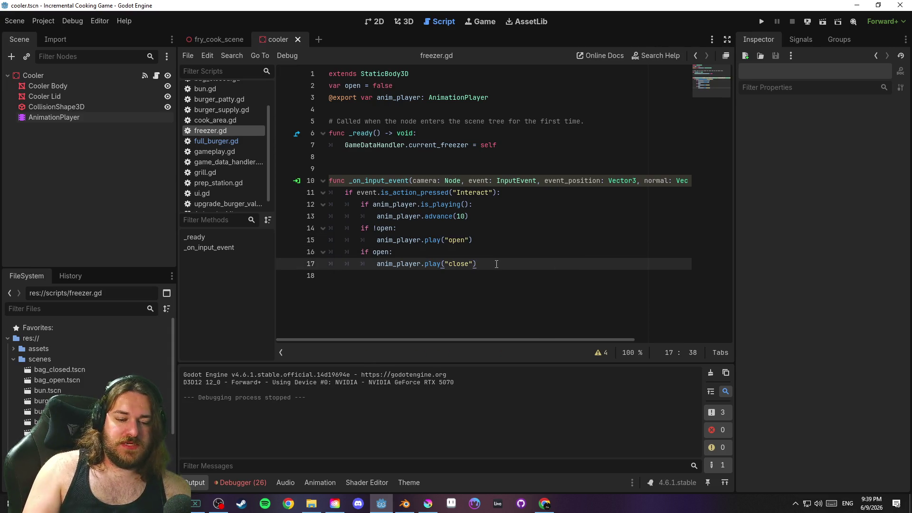
pyautogui.click(490, 250)
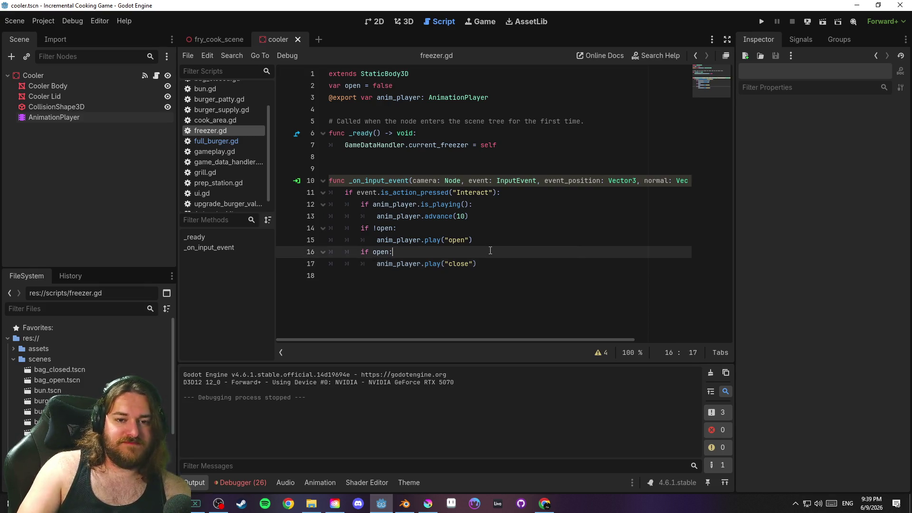
pyautogui.click(456, 240)
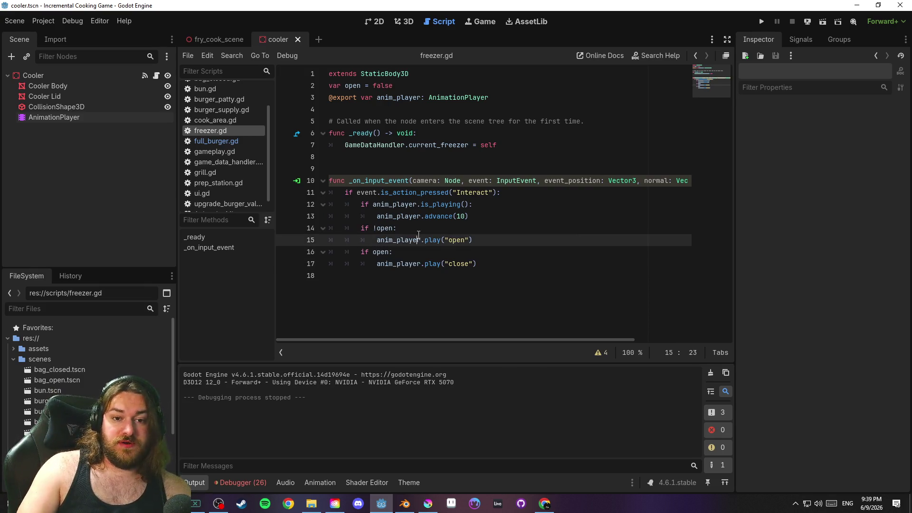
pyautogui.click(419, 229)
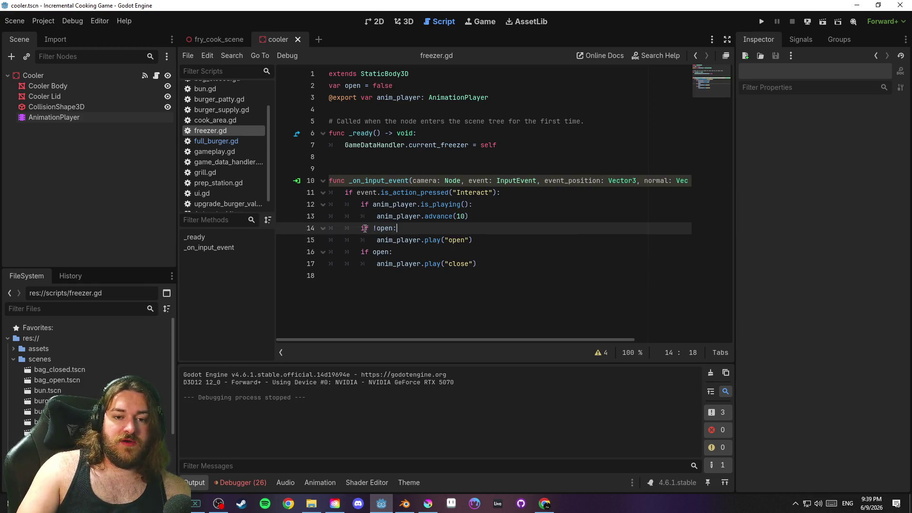
pyautogui.click(493, 240)
pyautogui.press('Return')
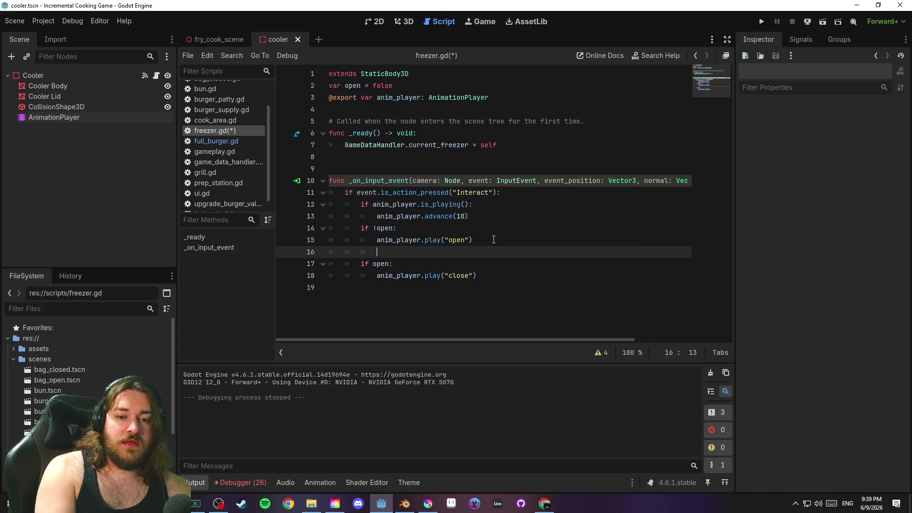
pyautogui.write('open = true')
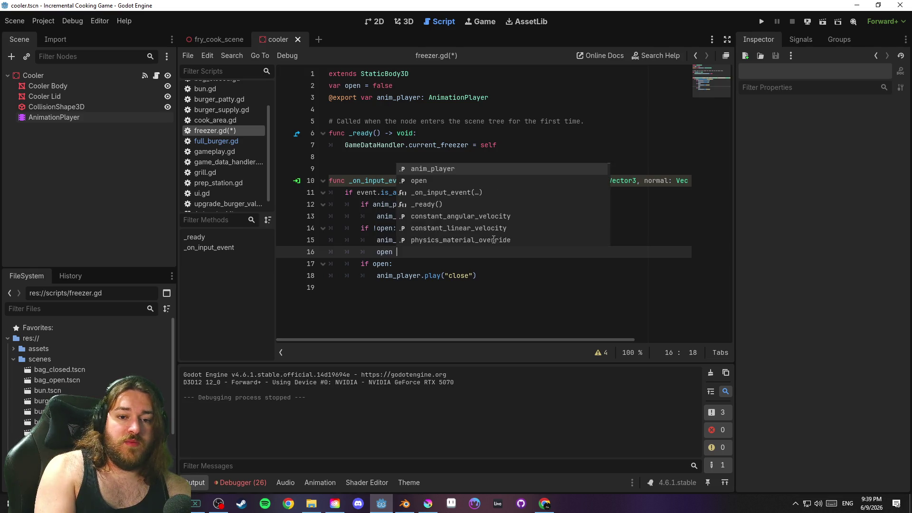
pyautogui.hotkey('ctrl', 's')
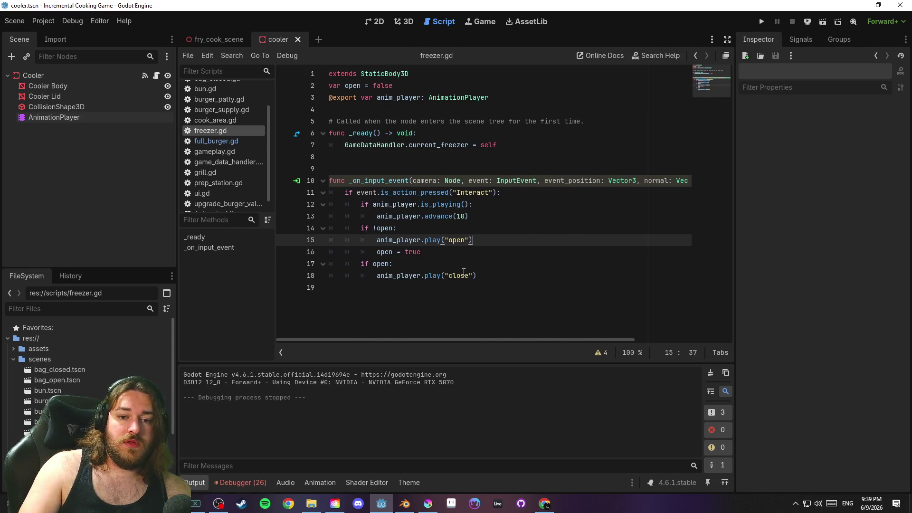
# Add 'open = false' after the play("close") line, then run the game with F5
pyautogui.click(463, 274)
pyautogui.click(455, 269)
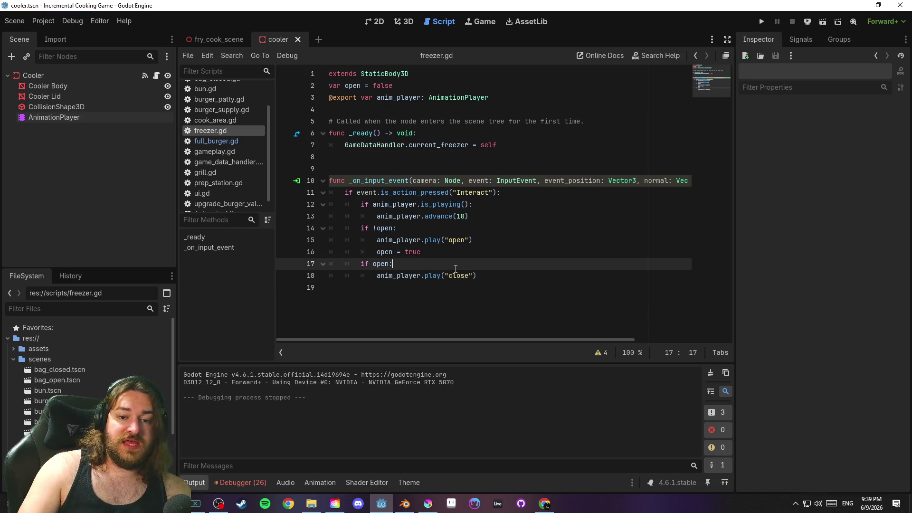
pyautogui.click(500, 275)
pyautogui.press('Return')
pyautogui.write('open ')
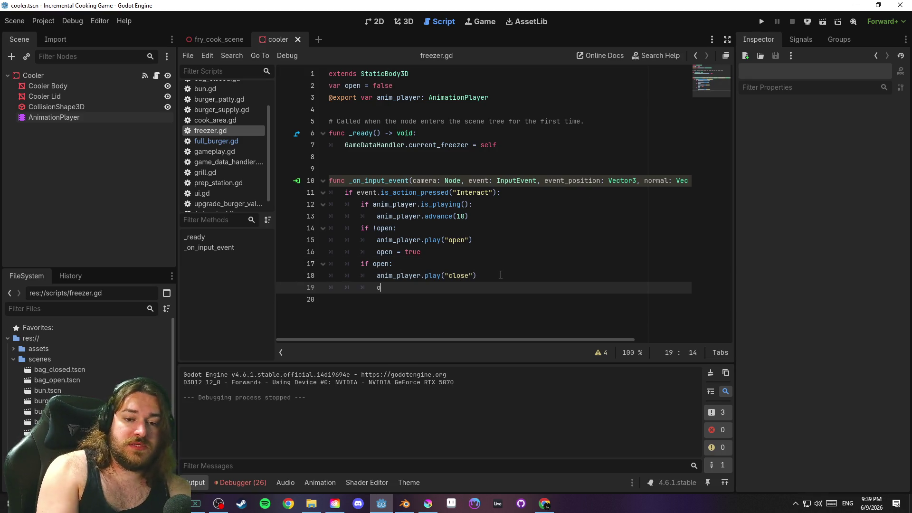
pyautogui.write('= false')
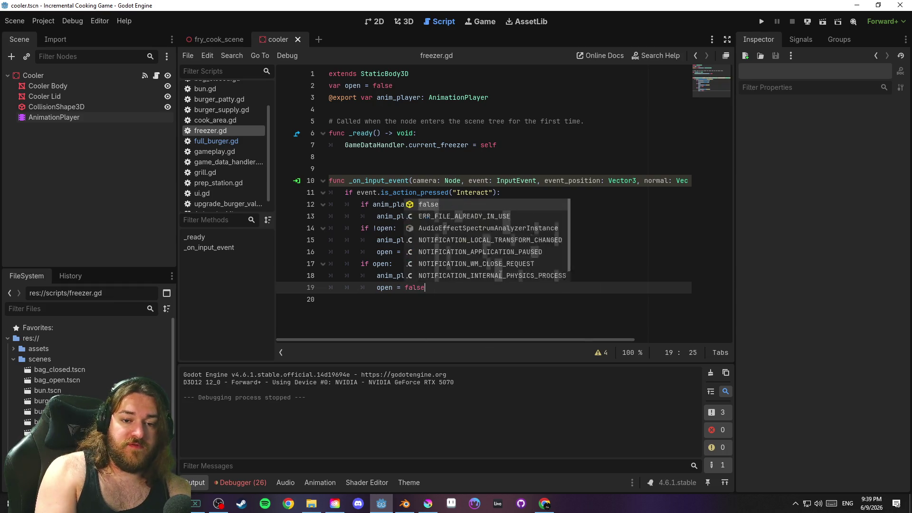
pyautogui.click(501, 275)
pyautogui.click(532, 260)
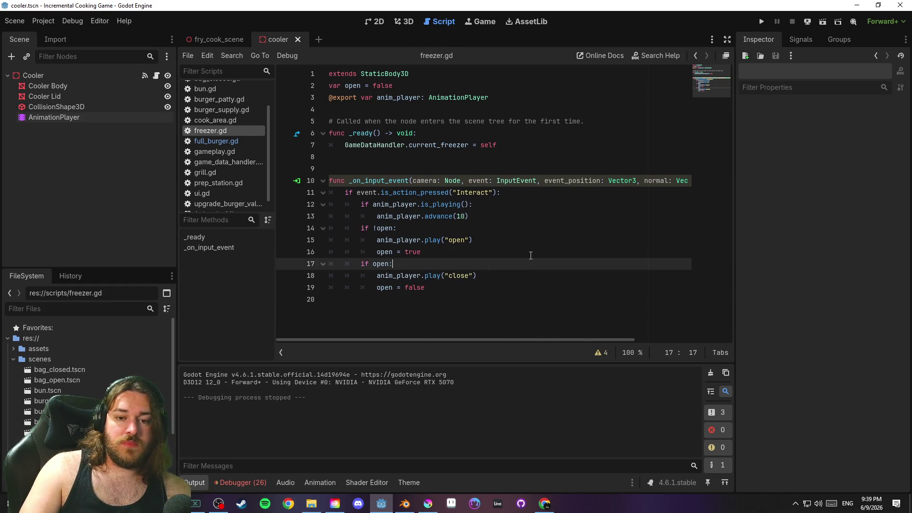
pyautogui.press('F5')
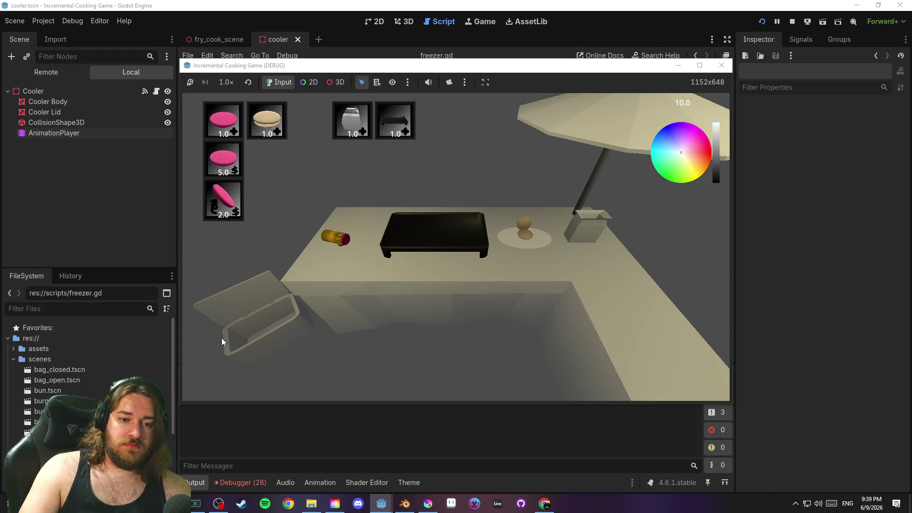
# Toggle the cooler lid in the running game, close it, and return to freezer.gd
pyautogui.click(762, 21)
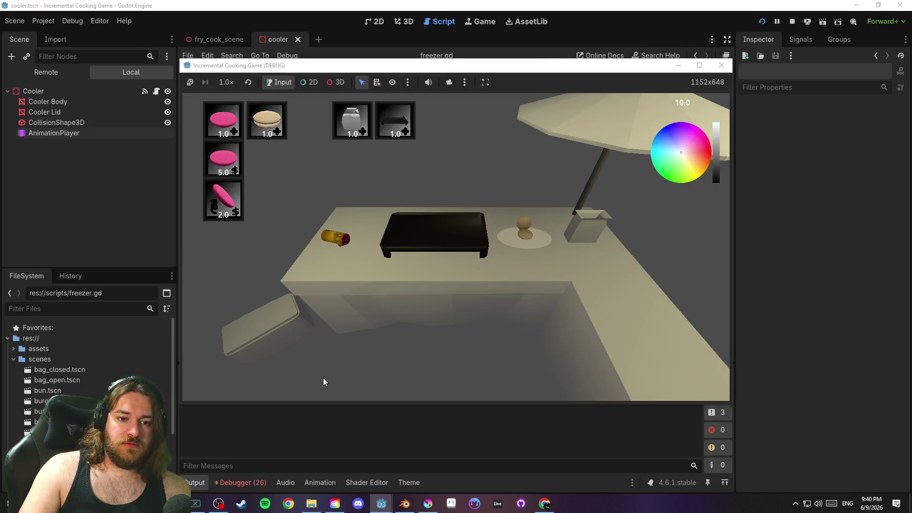
pyautogui.click(722, 65)
pyautogui.click(467, 287)
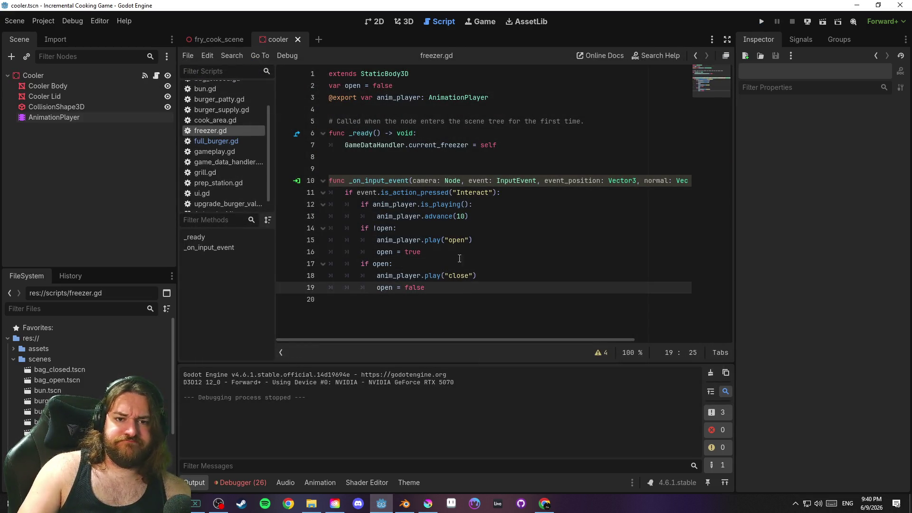
# Comment out the 'open = true' and 'open = false' lines with Toggle Comment
pyautogui.click(513, 229)
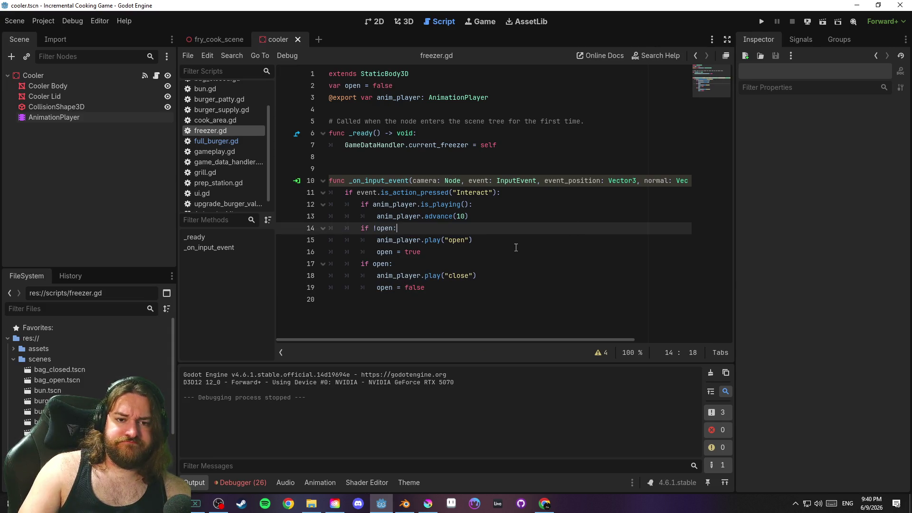
pyautogui.moveTo(442, 251); pyautogui.dragTo(319, 252)
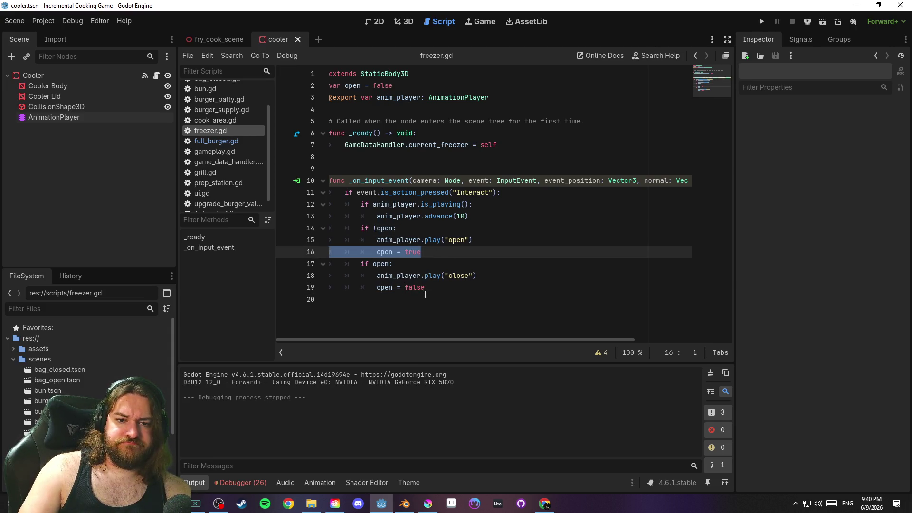
pyautogui.moveTo(425, 288); pyautogui.dragTo(328, 288)
pyautogui.rightClick(393, 286)
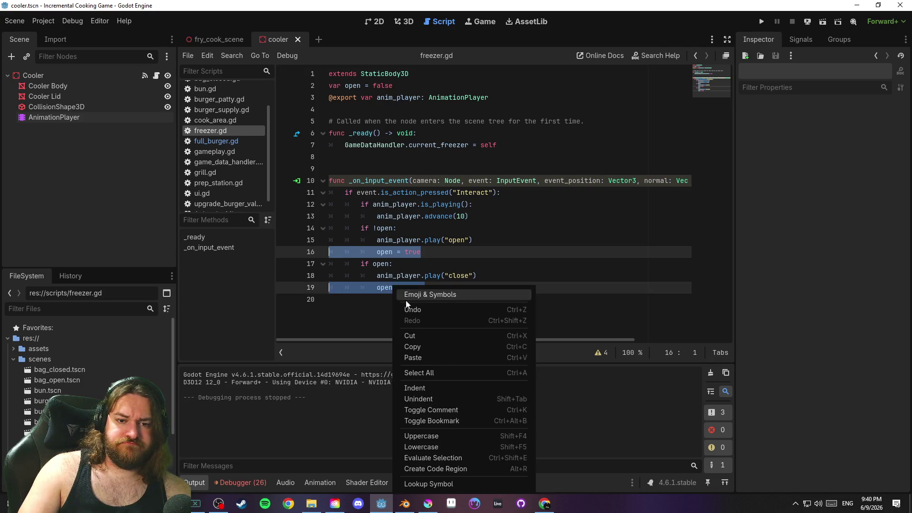
pyautogui.click(447, 409)
pyautogui.click(479, 269)
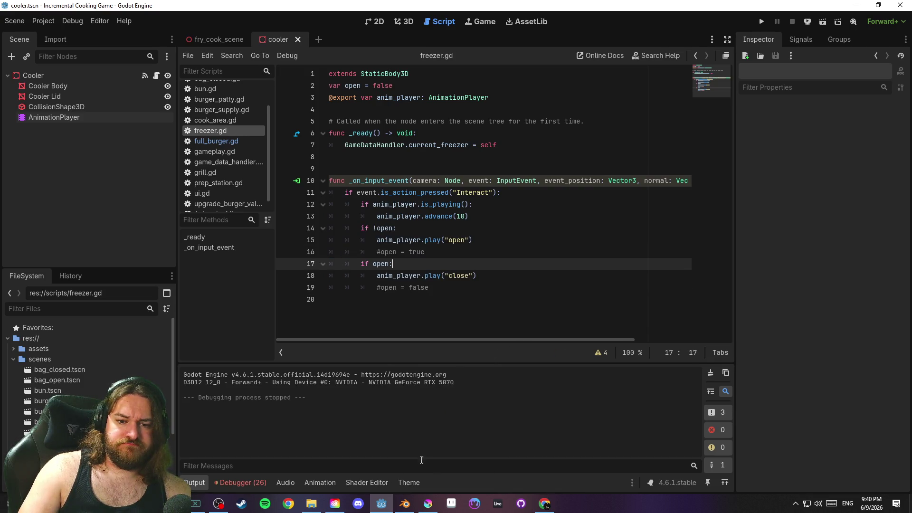
# Run the game, click the cooler lid three times, and close the game window
pyautogui.click(761, 22)
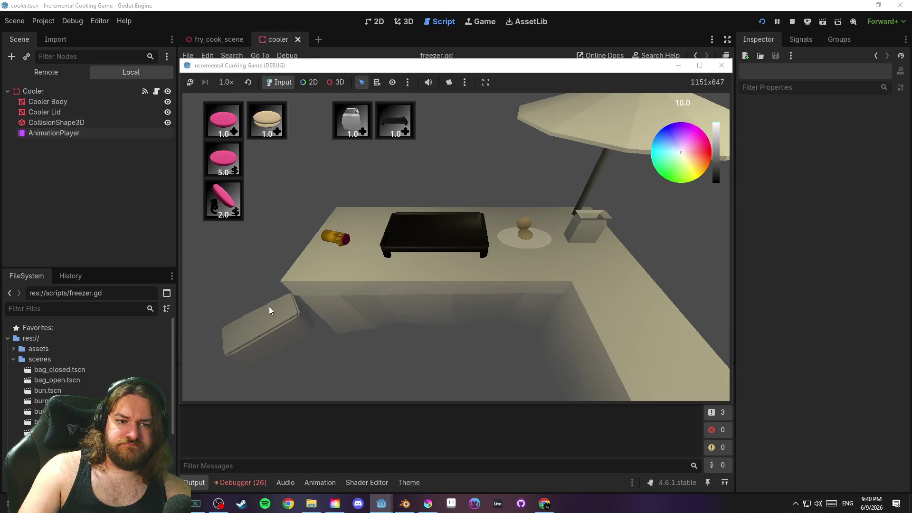
pyautogui.click(270, 310)
pyautogui.click(279, 325)
pyautogui.click(269, 328)
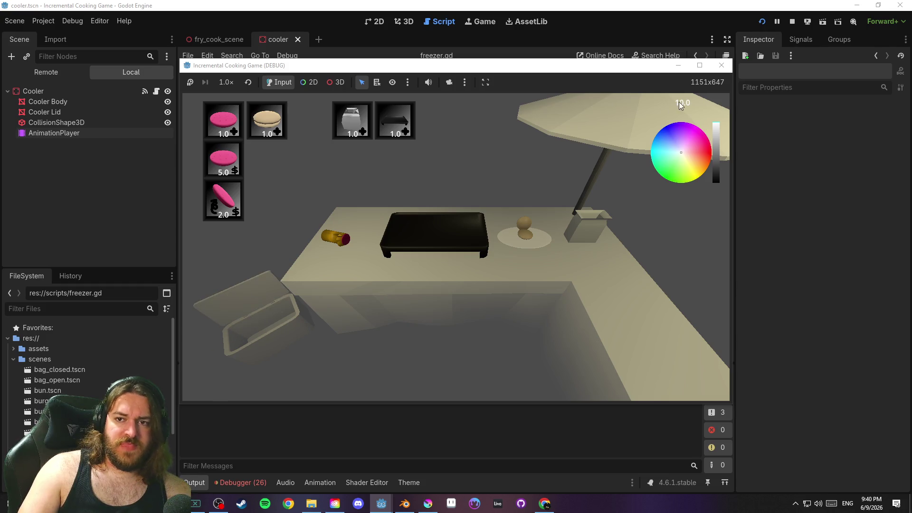
pyautogui.click(722, 66)
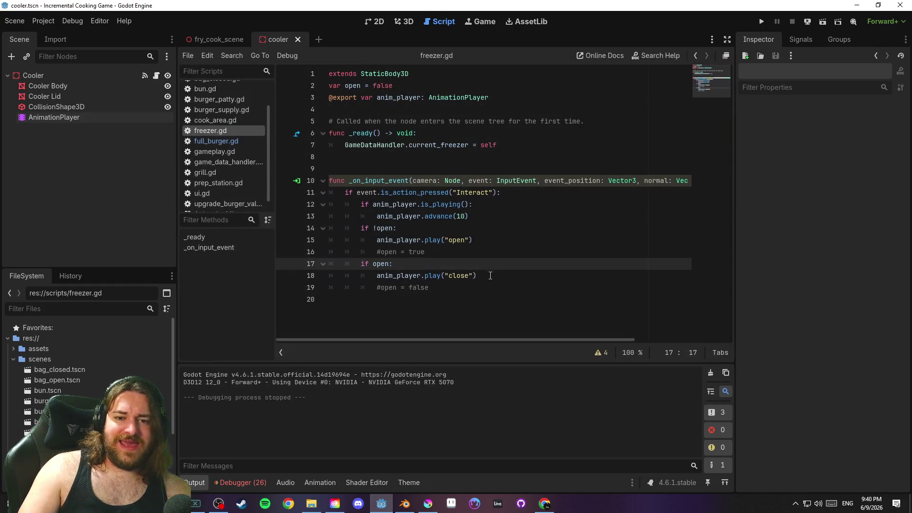
# Insert 'await' before anim_player.play("open") on line 15 and save freezer.gd
pyautogui.click(462, 251)
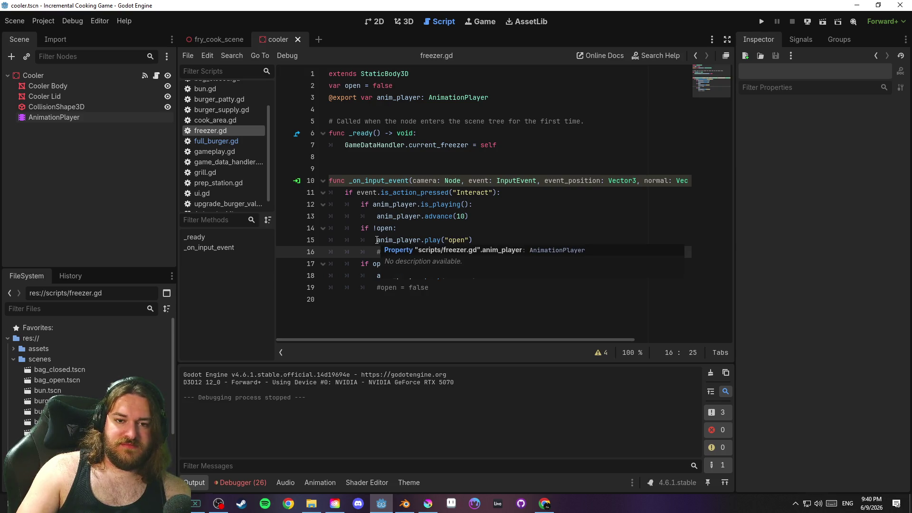
pyautogui.click(375, 240)
pyautogui.click(491, 255)
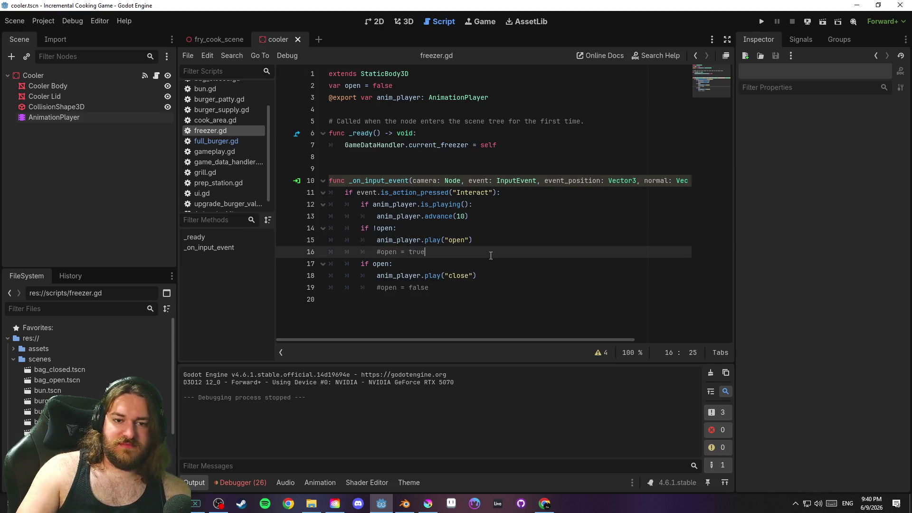
pyautogui.hotkey('ctrl', 's')
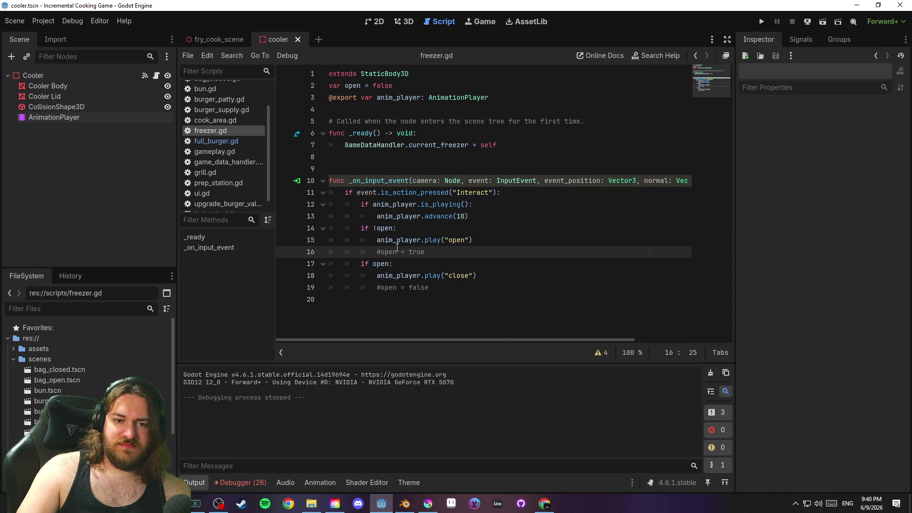
pyautogui.click(379, 241)
pyautogui.write('await')
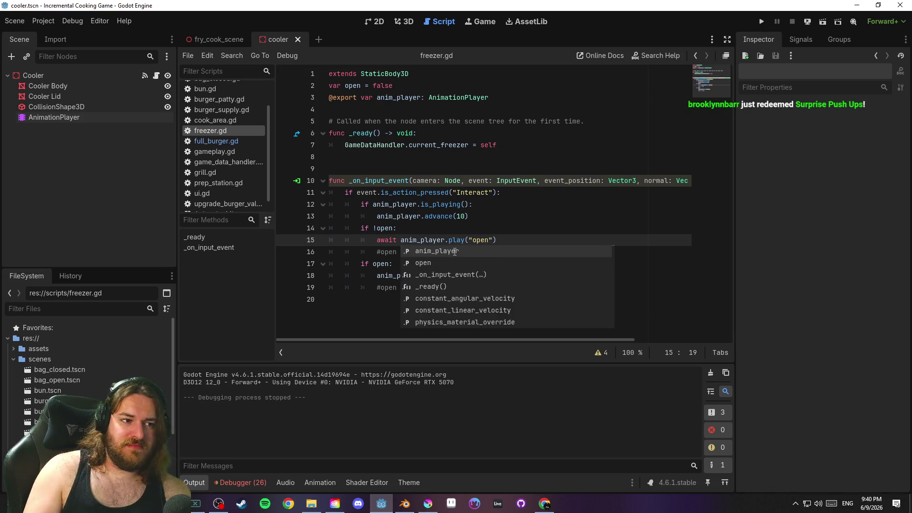
pyautogui.hotkey('ctrl', 's')
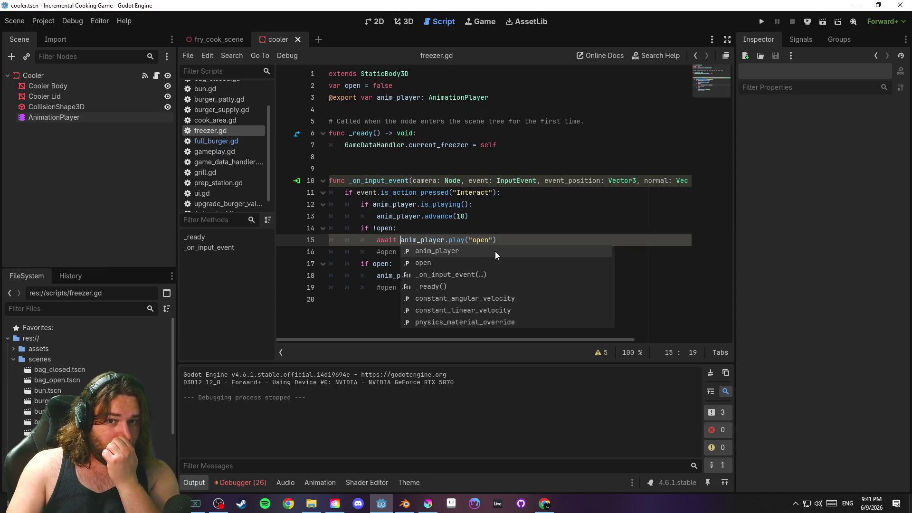
# Add 'await ' before anim_player.play("close") on line 18
pyautogui.click(513, 241)
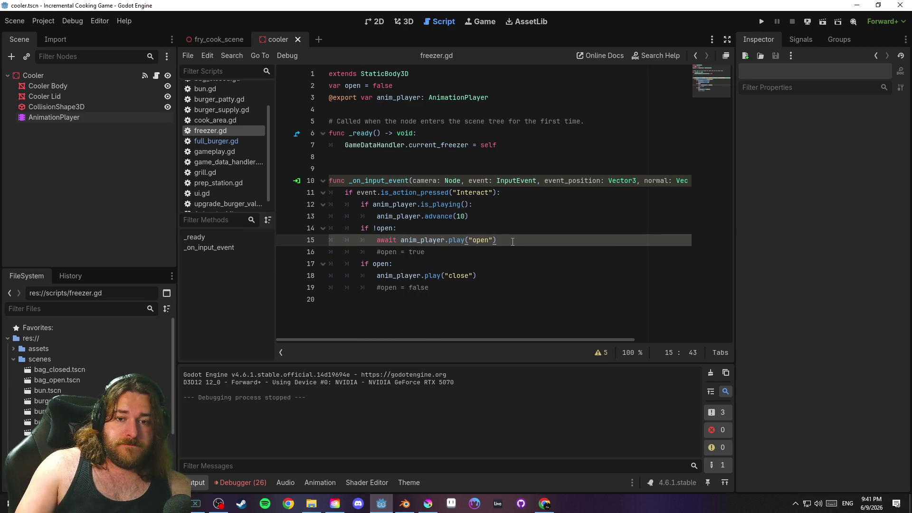
pyautogui.moveTo(445, 250); pyautogui.dragTo(329, 252)
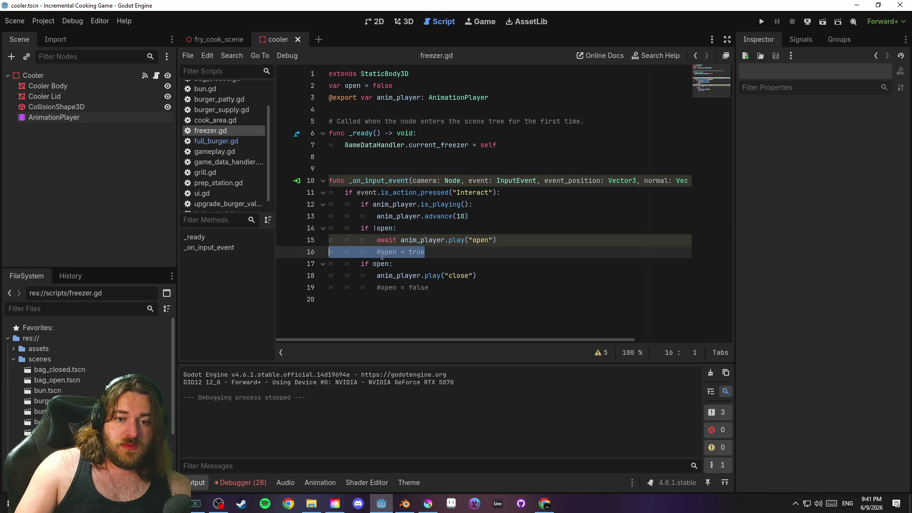
pyautogui.rightClick(383, 256)
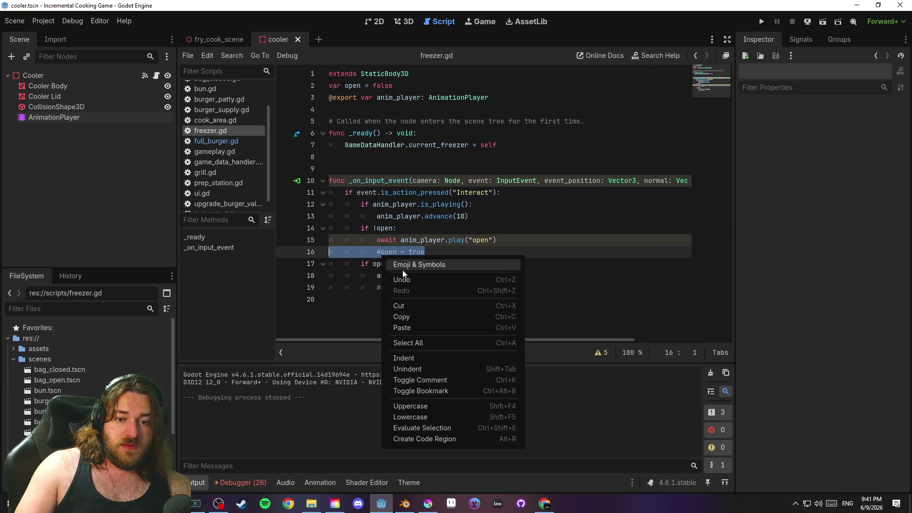
pyautogui.click(551, 267)
pyautogui.press('Home')
pyautogui.press('Down')
pyautogui.press('Down')
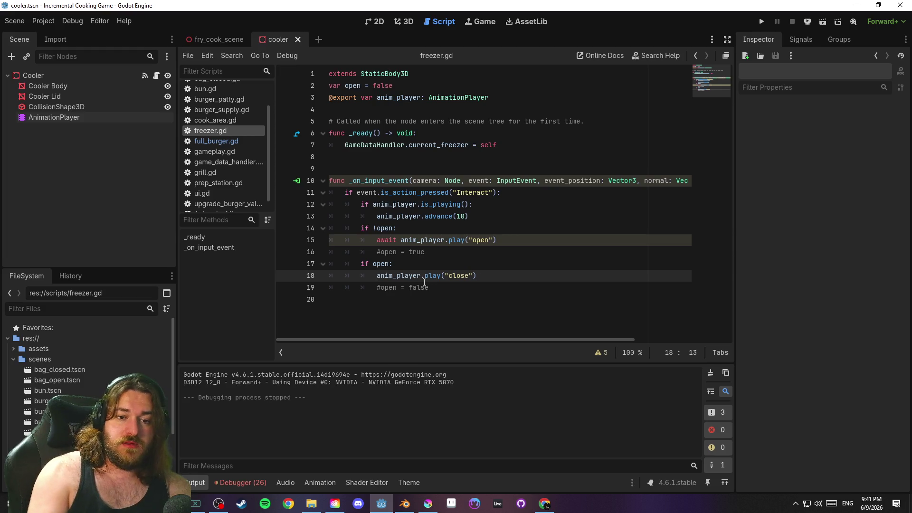
pyautogui.write('awai t')
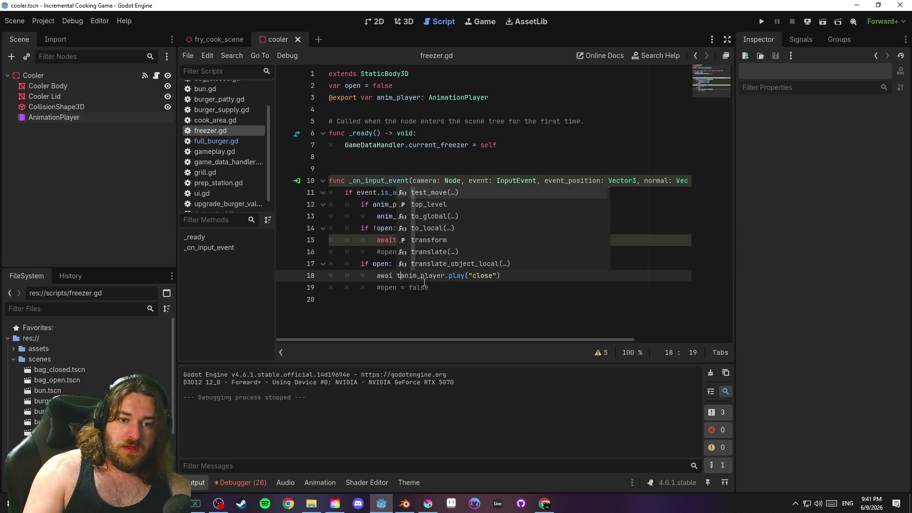
pyautogui.press('BackSpace')
pyautogui.press('BackSpace')
pyautogui.write('t')
# Uncomment the open = false and open = true lines, then save and run the game
pyautogui.moveTo(459, 290); pyautogui.dragTo(329, 288)
pyautogui.moveTo(428, 252); pyautogui.dragTo(346, 253)
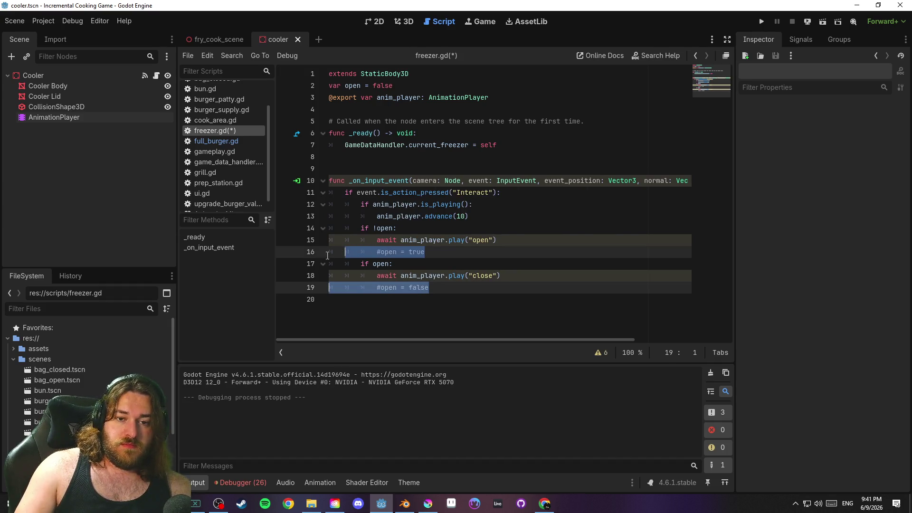
pyautogui.hotkey('ctrl', 'k')
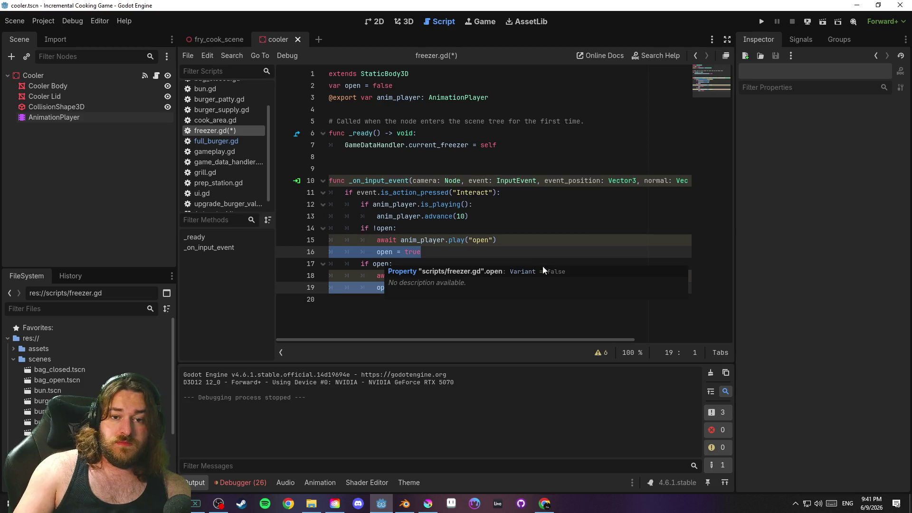
pyautogui.press('F5')
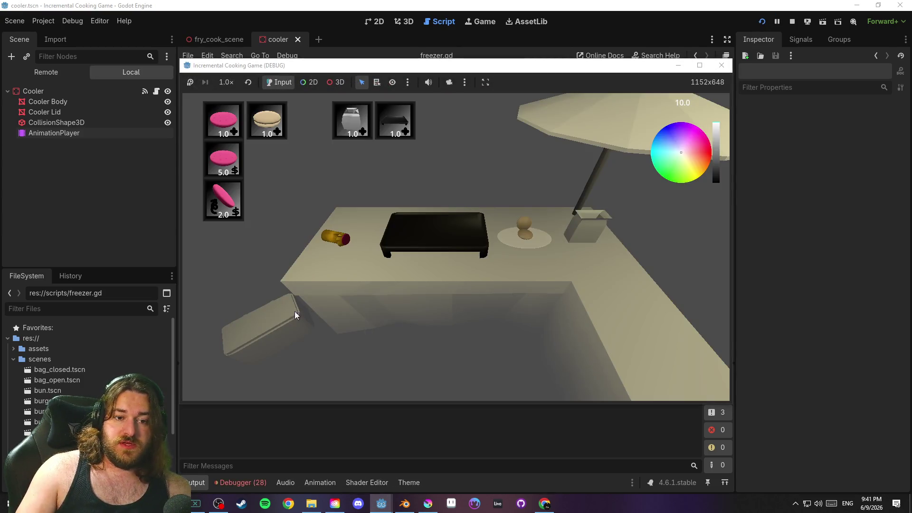
# Click the cooler in-game to reproduce the void-return error on line 15, then save
pyautogui.click(294, 312)
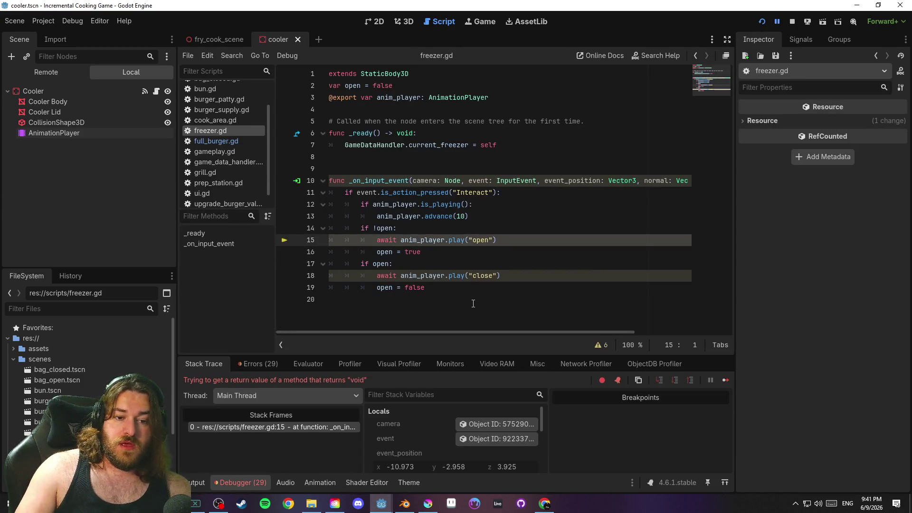
pyautogui.click(468, 249)
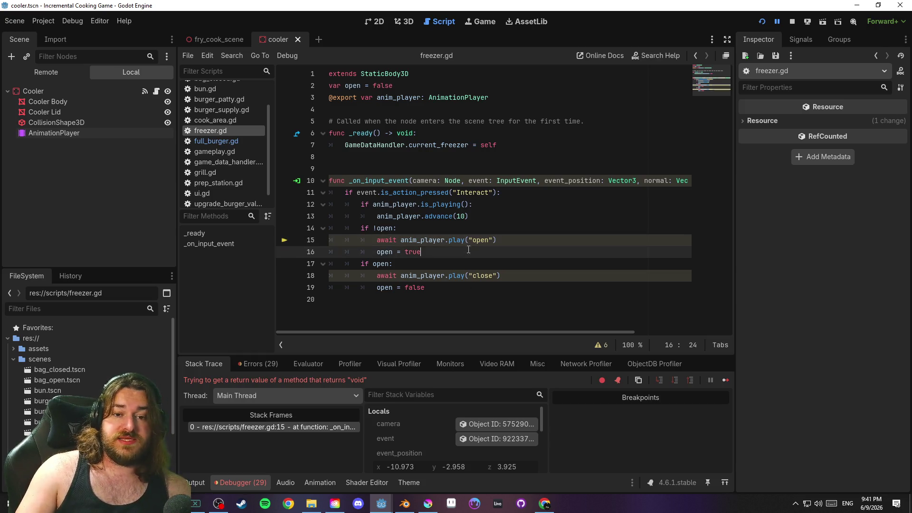
pyautogui.click(485, 264)
pyautogui.hotkey('ctrl', 's')
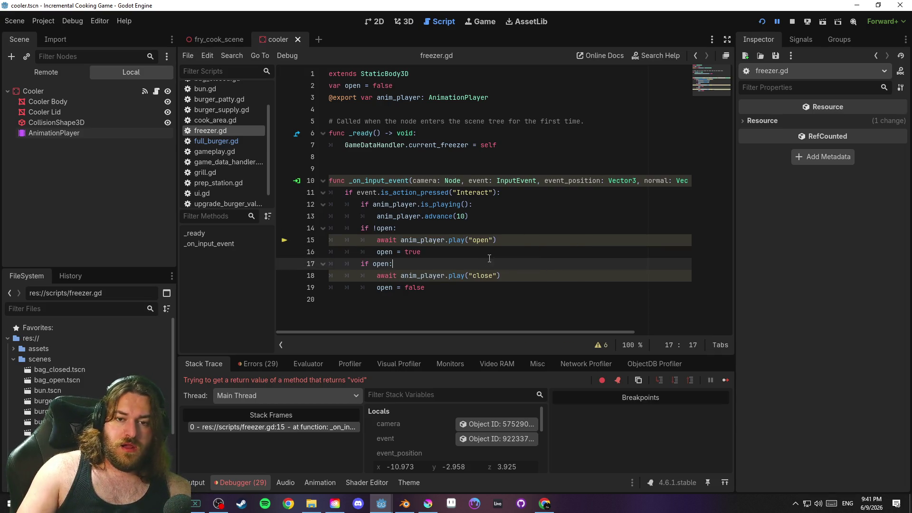
# Append .animation_finished to the awaited open call on line 15 and save
pyautogui.click(516, 244)
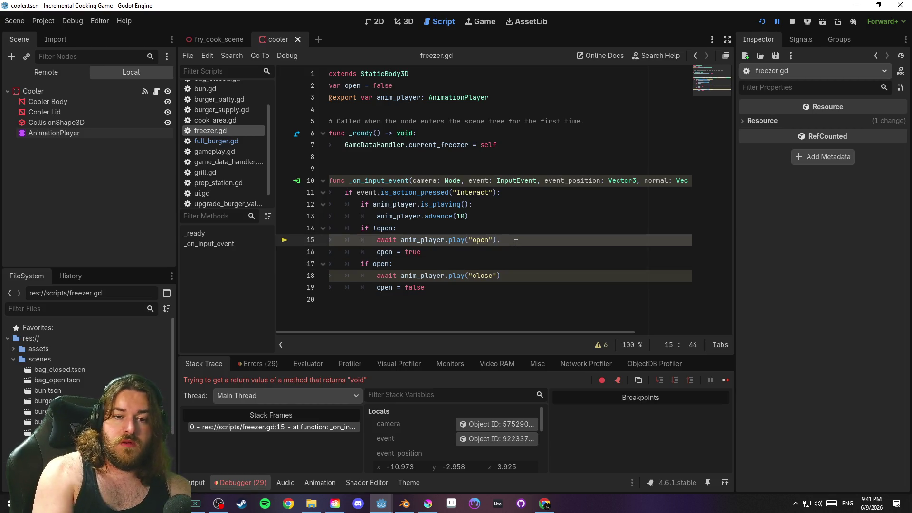
pyautogui.write('finished')
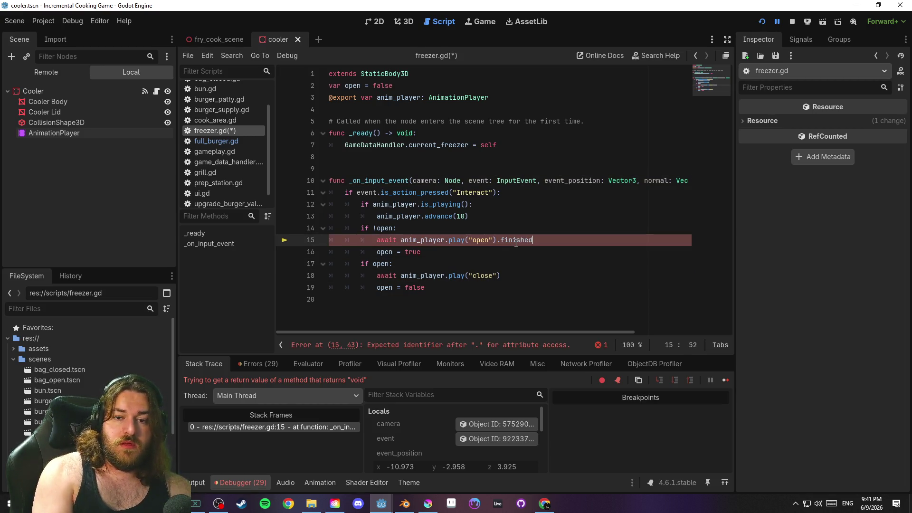
pyautogui.press('Return')
pyautogui.click(521, 251)
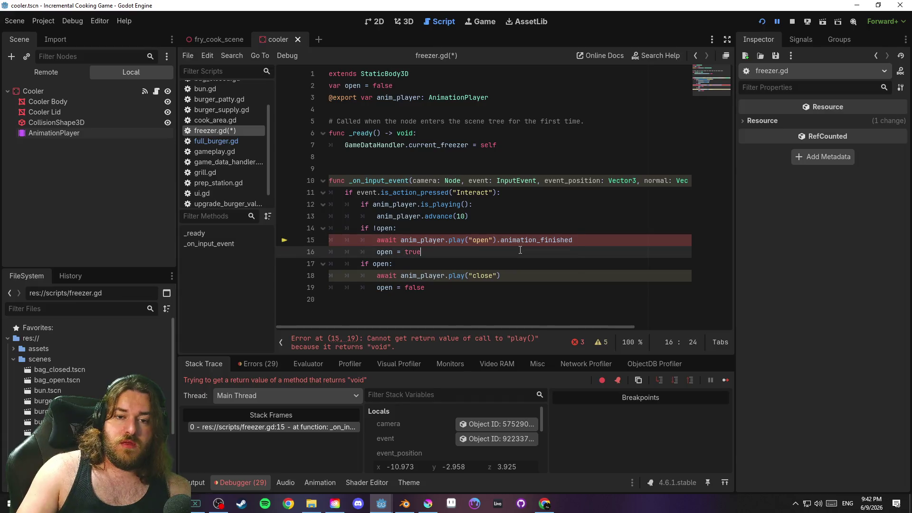
pyautogui.hotkey('ctrl', 's')
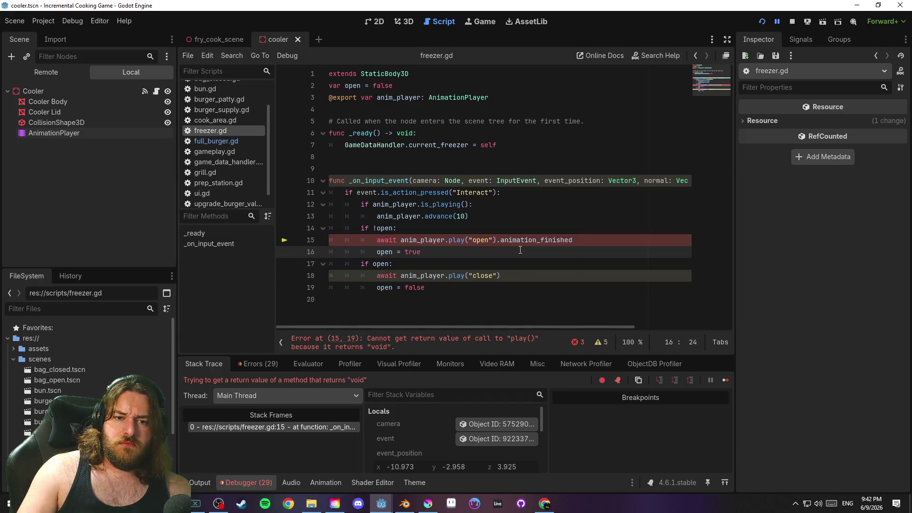
# Strip 'await' and the animation_finished suffix so line 15 simply plays "open"
pyautogui.moveTo(574, 240); pyautogui.dragTo(496, 247)
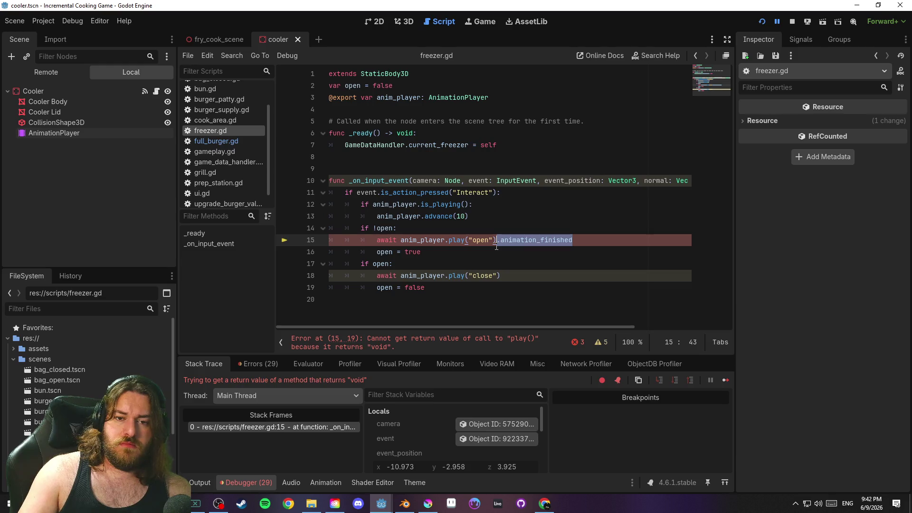
pyautogui.click(587, 241)
pyautogui.moveTo(400, 241); pyautogui.dragTo(329, 241)
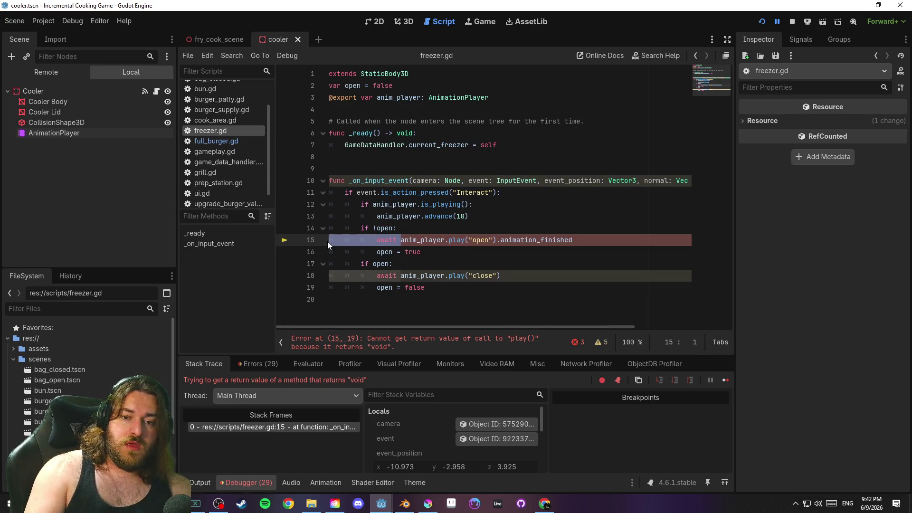
pyautogui.press('BackSpace')
pyautogui.press('Tab')
pyautogui.press('Tab')
pyautogui.press('Tab')
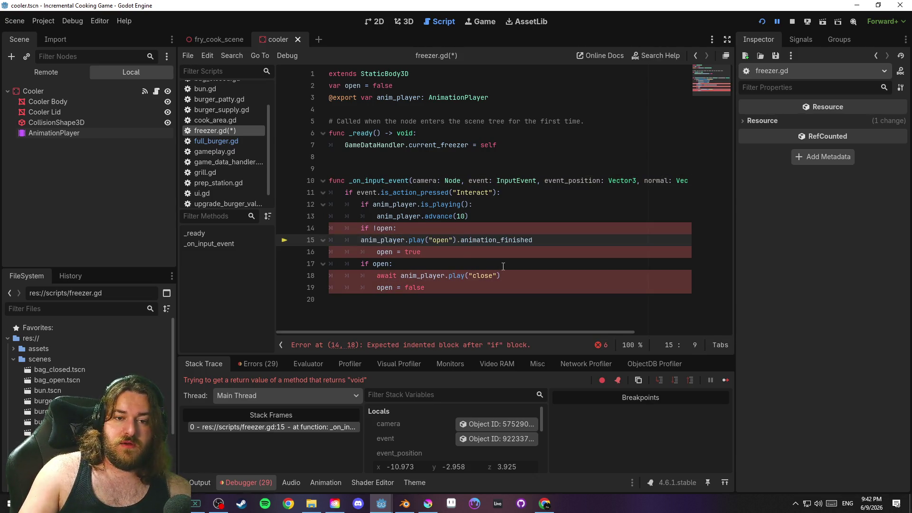
pyautogui.moveTo(550, 241); pyautogui.dragTo(475, 247)
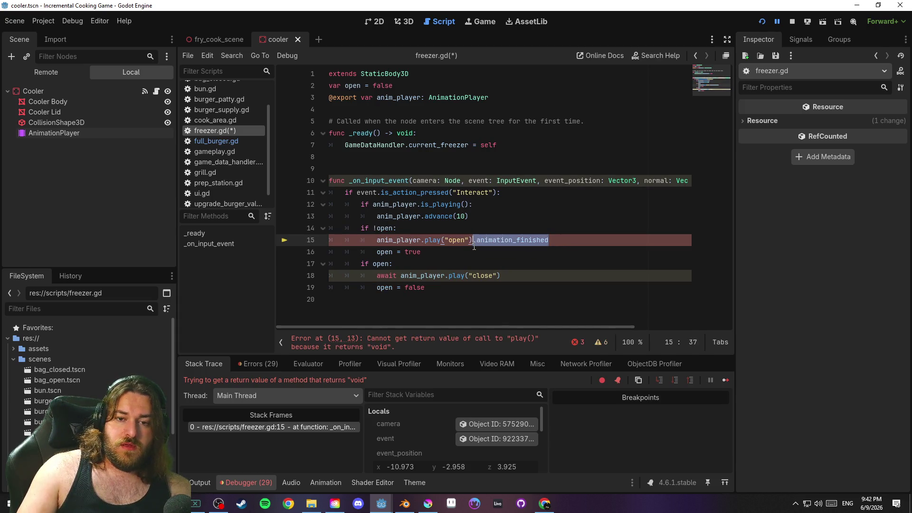
pyautogui.press('BackSpace')
# Add 'await anim_player.animation_finished' after the play("open") call
pyautogui.press('Return')
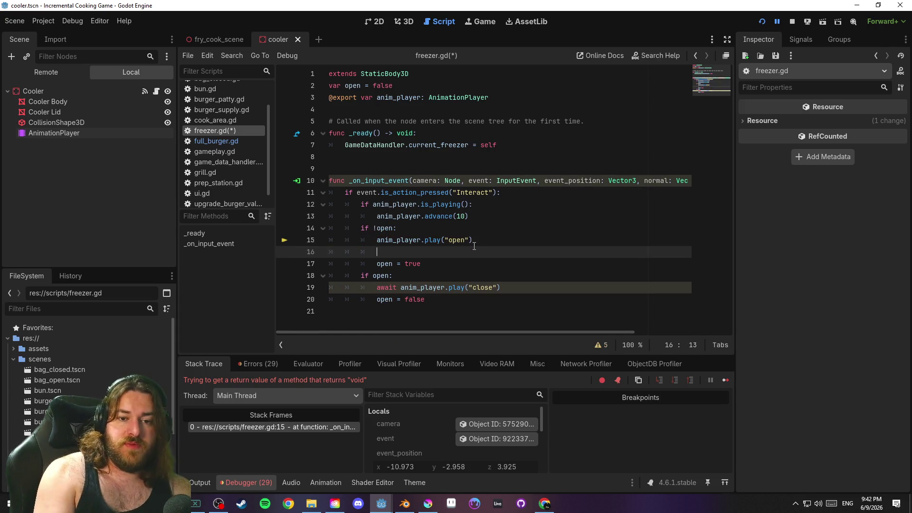
pyautogui.write('await anima')
pyautogui.press('BackSpace')
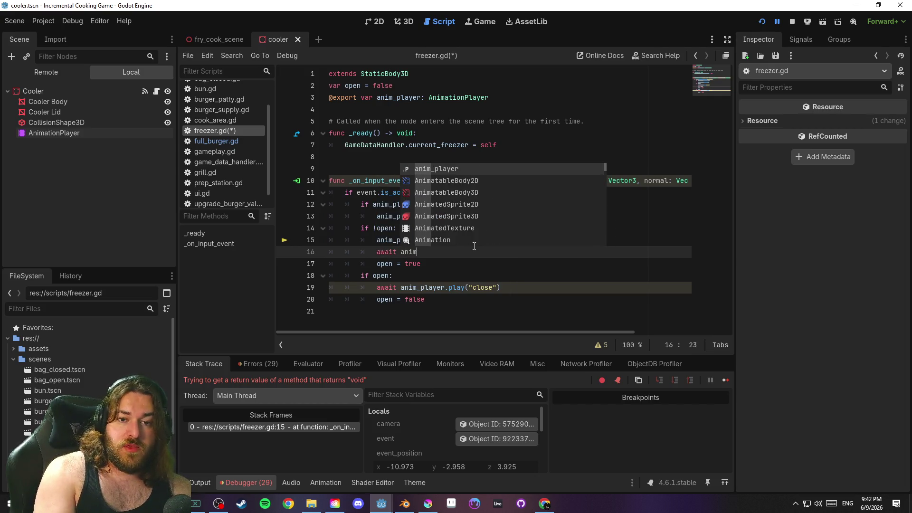
pyautogui.write('_player.anima')
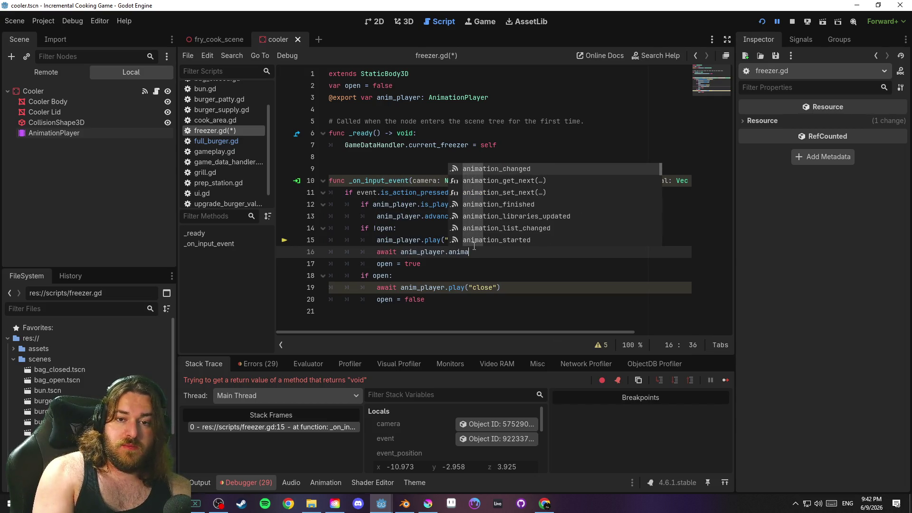
pyautogui.press('Down')
pyautogui.press('Down')
pyautogui.press('Down')
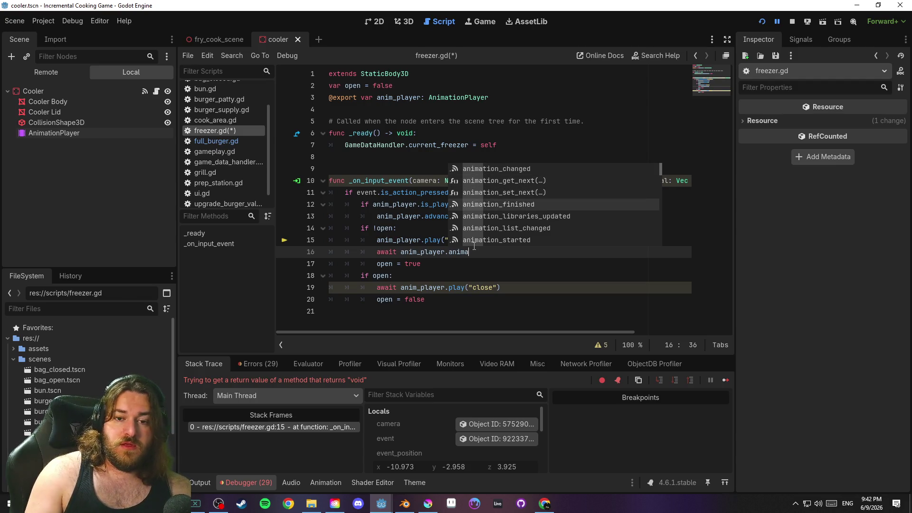
pyautogui.press('Return')
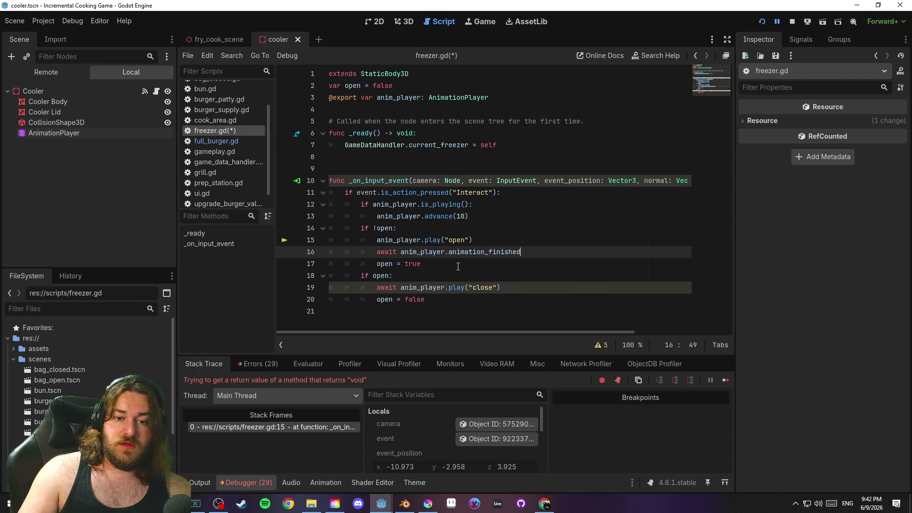
# Add 'await anim_player.animation_finished' after the play("close") call
pyautogui.click(517, 288)
pyautogui.press('Return')
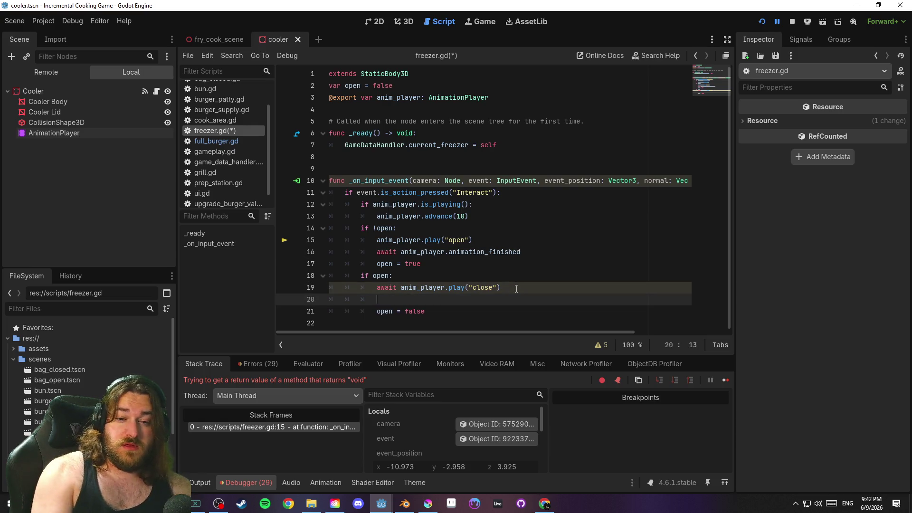
pyautogui.write('anim')
pyautogui.press('Return')
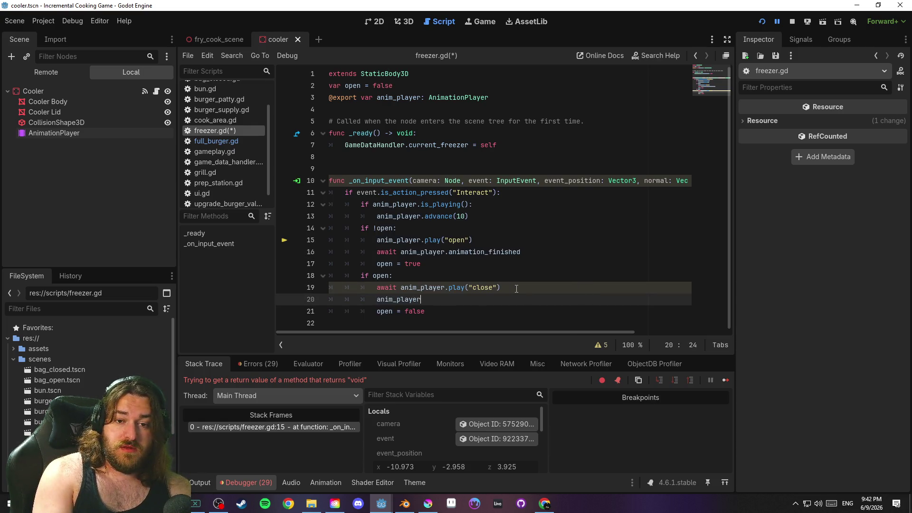
pyautogui.press('BackSpace')
pyautogui.press('BackSpace')
pyautogui.press('BackSpace')
pyautogui.write('await a')
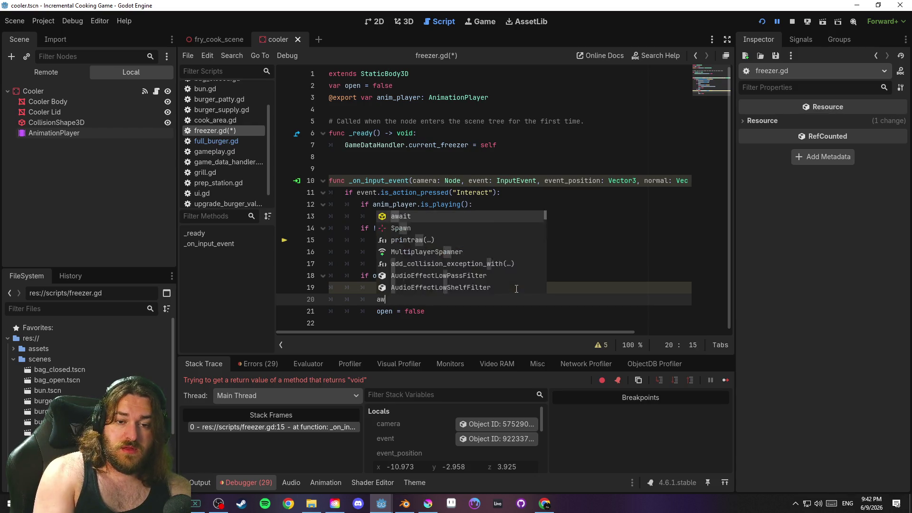
pyautogui.write('nim_player.animation')
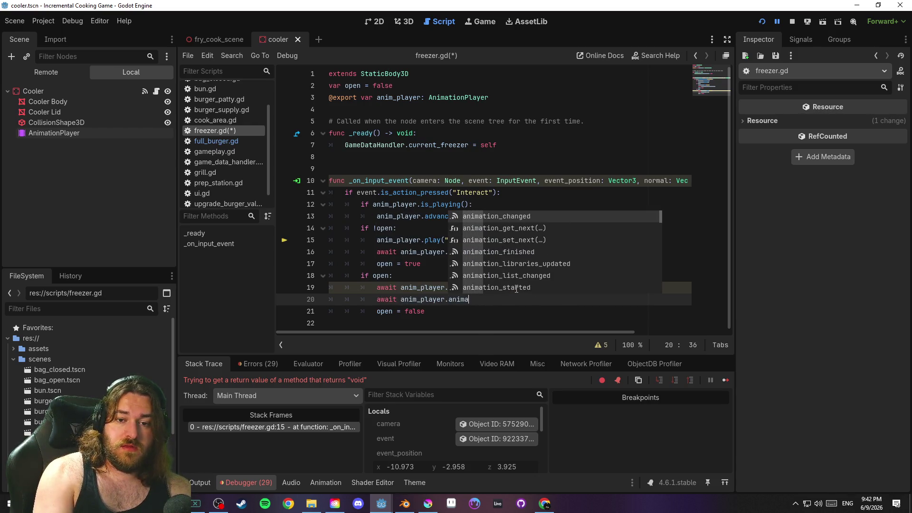
pyautogui.write('_f')
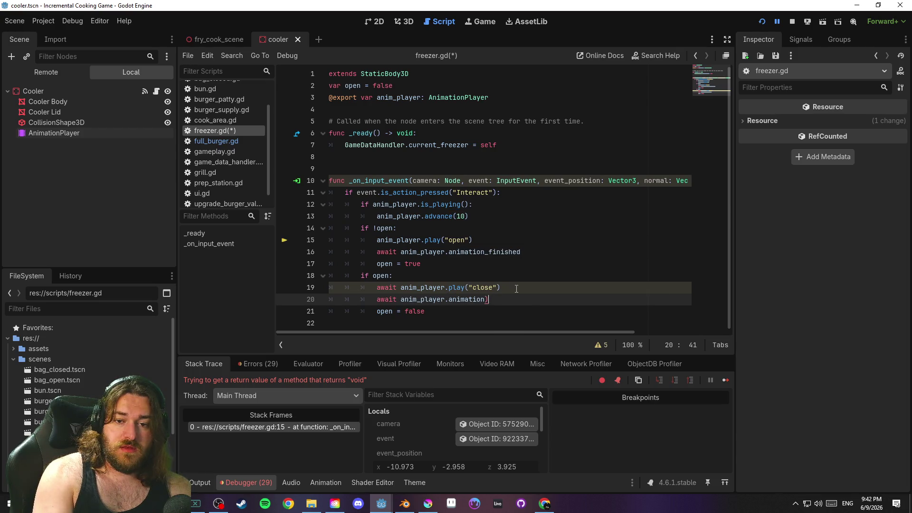
pyautogui.press('Return')
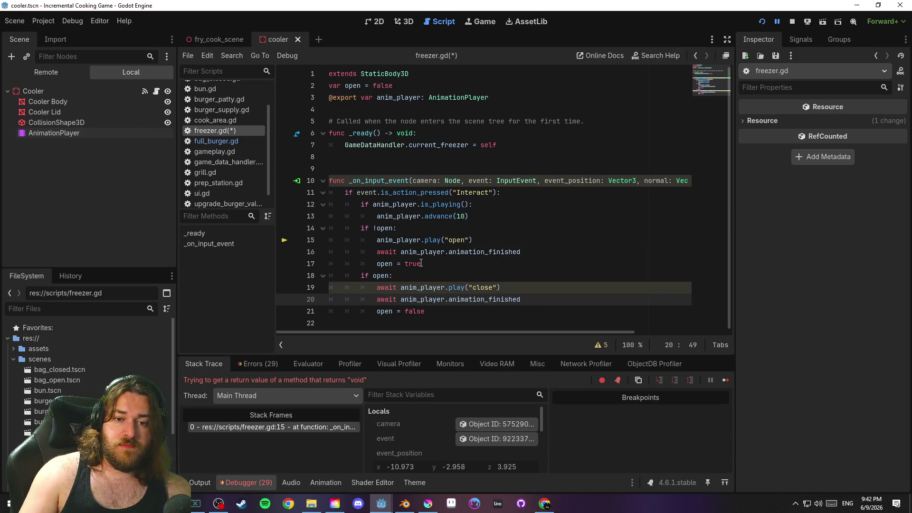
# Remove 'await' from the play("close") call, then save and run the game
pyautogui.click(400, 288)
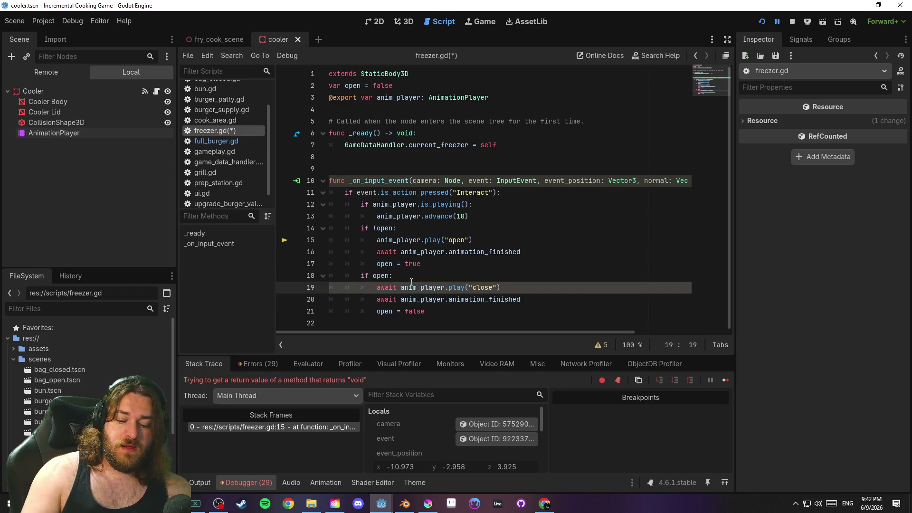
pyautogui.press('BackSpace')
pyautogui.press('BackSpace')
pyautogui.press('BackSpace')
pyautogui.press('F5')
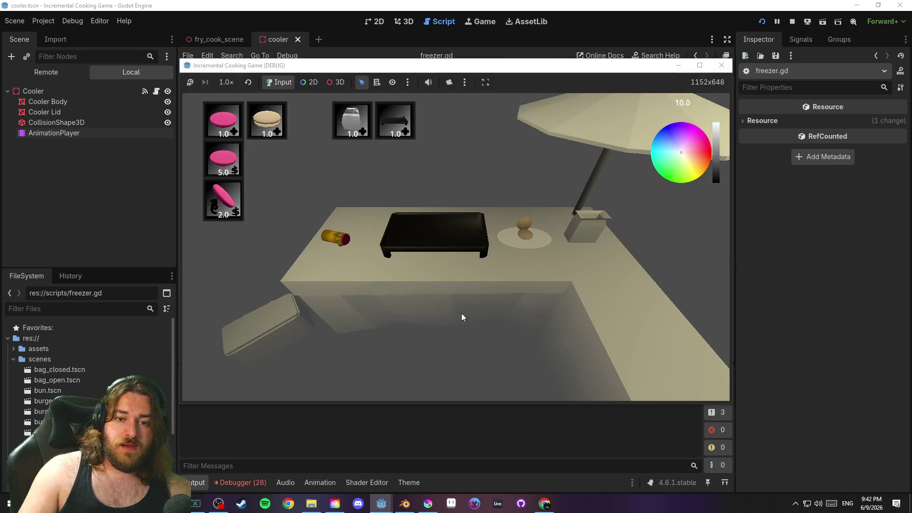
# Click the cooler lid about ten times to confirm it swings open and shut, then stop the game
pyautogui.click(264, 338)
pyautogui.click(241, 291)
pyautogui.click(279, 339)
pyautogui.click(284, 331)
pyautogui.click(284, 331)
pyautogui.click(287, 327)
pyautogui.click(285, 328)
pyautogui.click(299, 325)
pyautogui.click(300, 326)
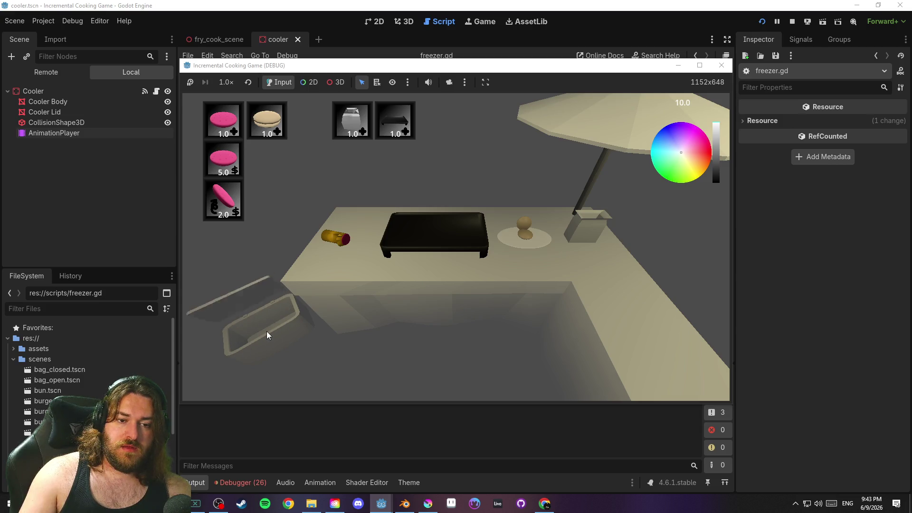
pyautogui.click(298, 324)
pyautogui.click(241, 350)
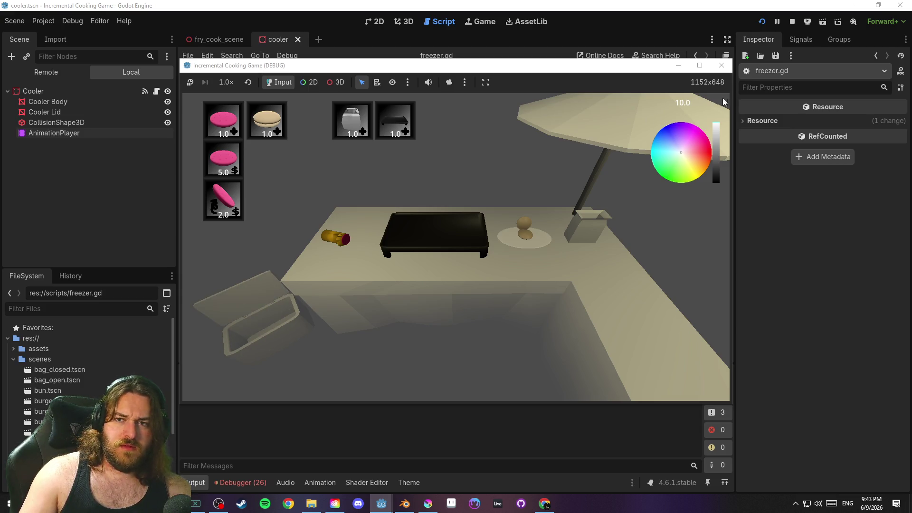
pyautogui.click(722, 65)
pyautogui.click(482, 264)
pyautogui.click(484, 276)
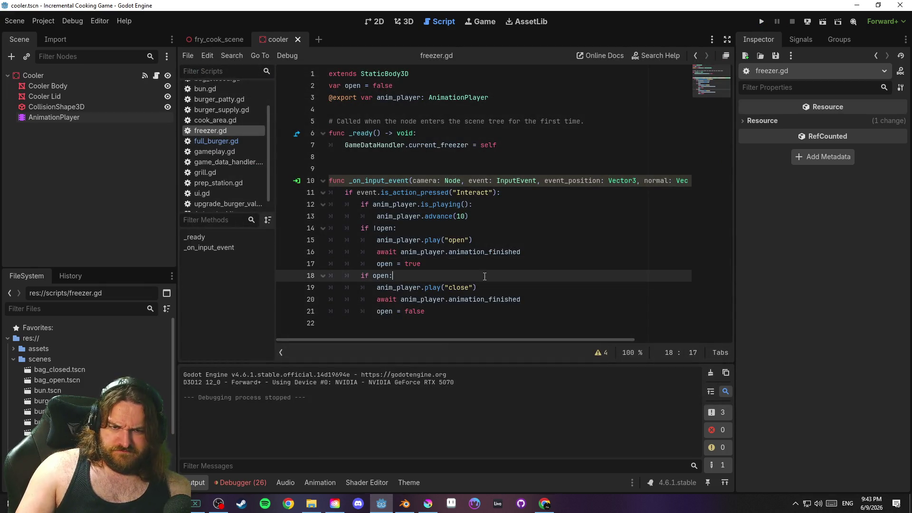
# Save the scene from the Scene menu
pyautogui.press('Up')
pyautogui.press('Down')
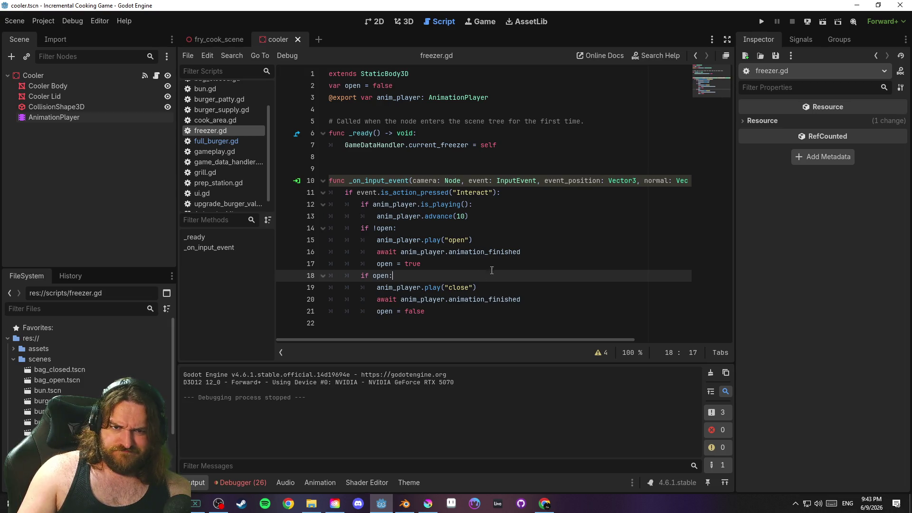
pyautogui.moveTo(511, 252)
pyautogui.click(504, 228)
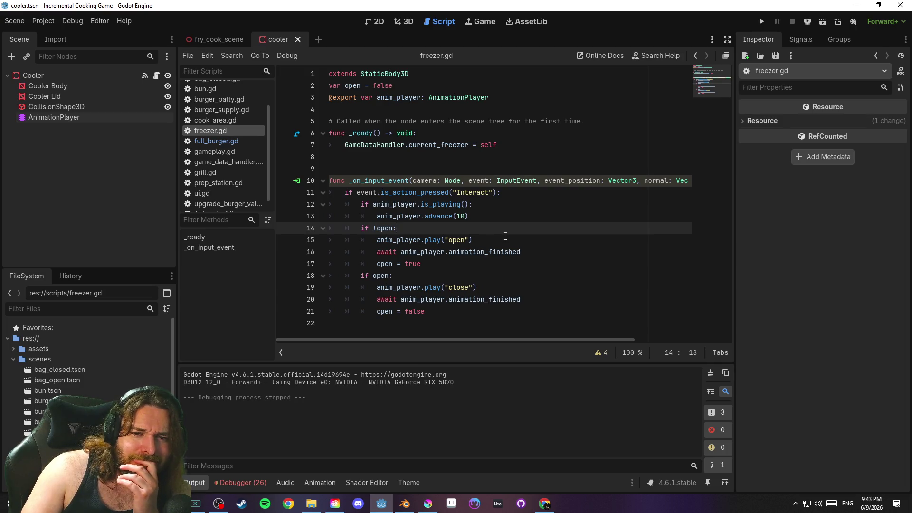
pyautogui.click(475, 263)
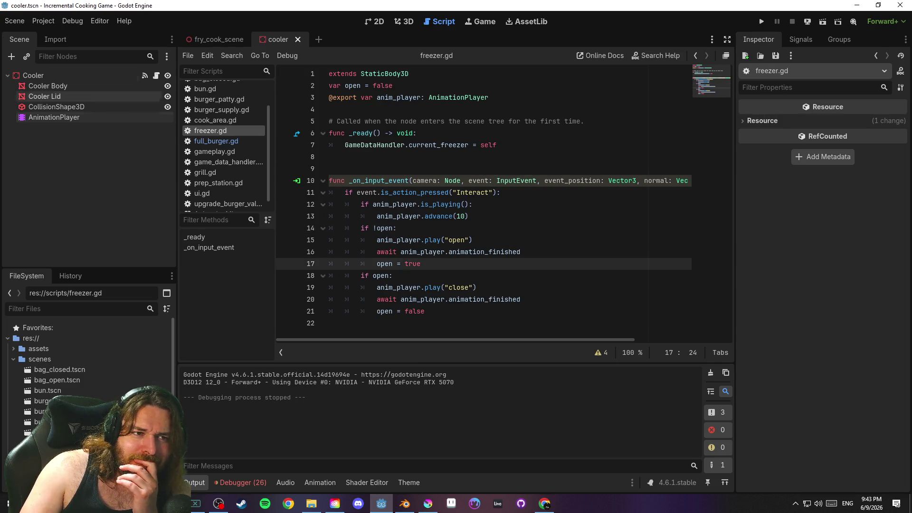
pyautogui.click(15, 21)
pyautogui.click(87, 97)
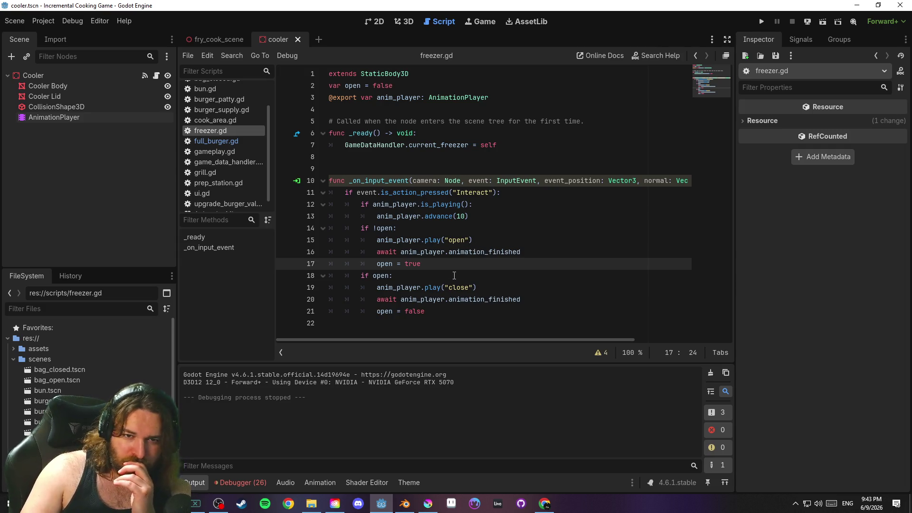
# Cut 'open = true' and paste it directly under 'if !open:' above play("open")
pyautogui.tripleClick(398, 264)
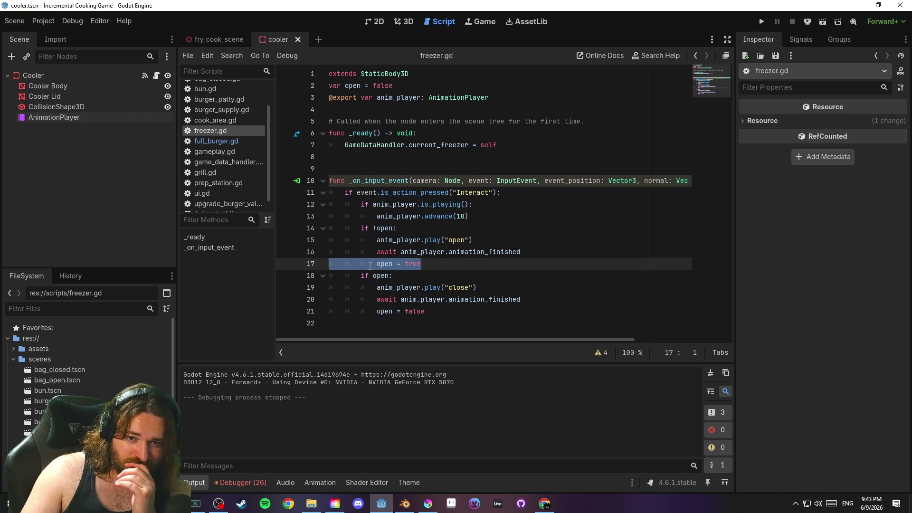
pyautogui.rightClick(386, 265)
pyautogui.click(420, 312)
pyautogui.press('Up')
pyautogui.press('Up')
pyautogui.press('Up')
pyautogui.press('End')
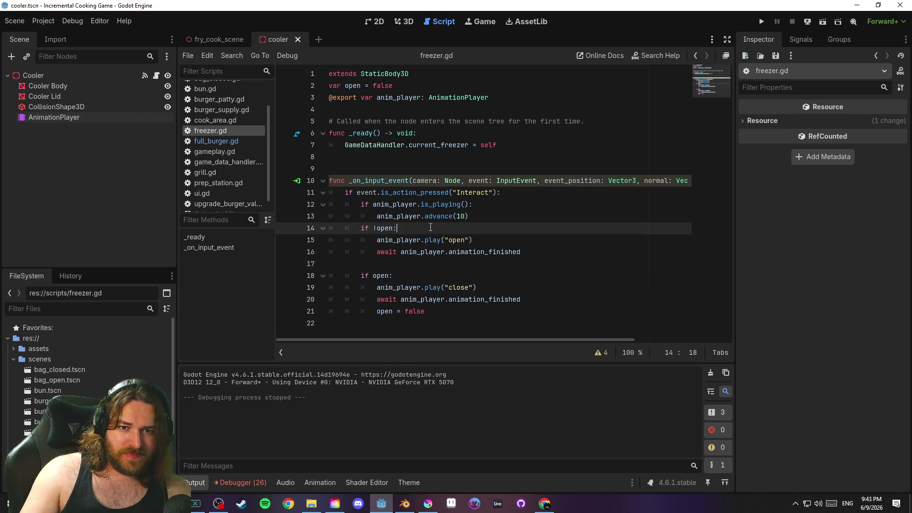
pyautogui.press('Return')
pyautogui.hotkey('shift', 'Home')
pyautogui.hotkey('ctrl', 'v')
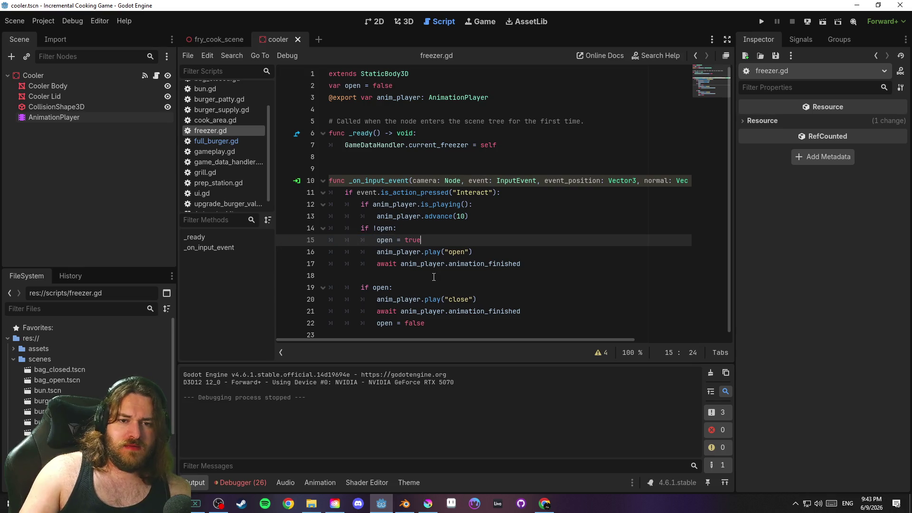
pyautogui.click(407, 276)
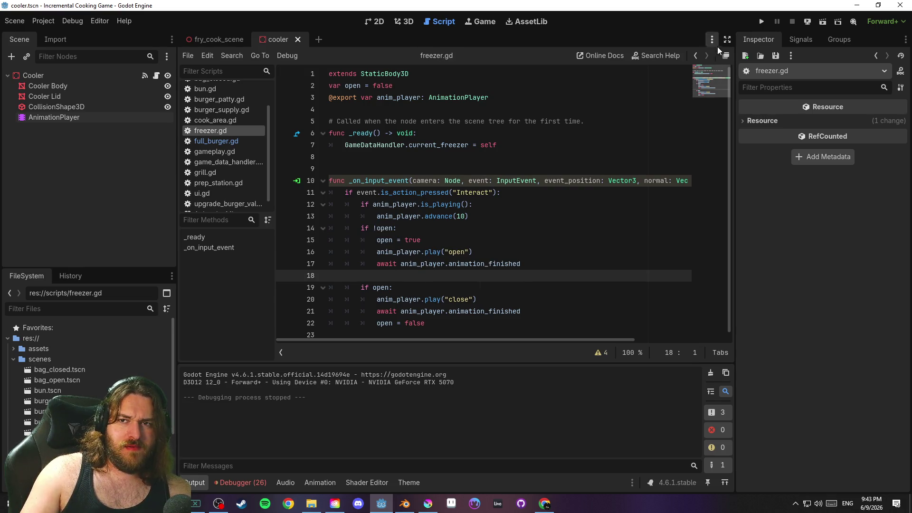
# Run the game, click the cooler lid repeatedly to test toggling, then stop it
pyautogui.click(762, 21)
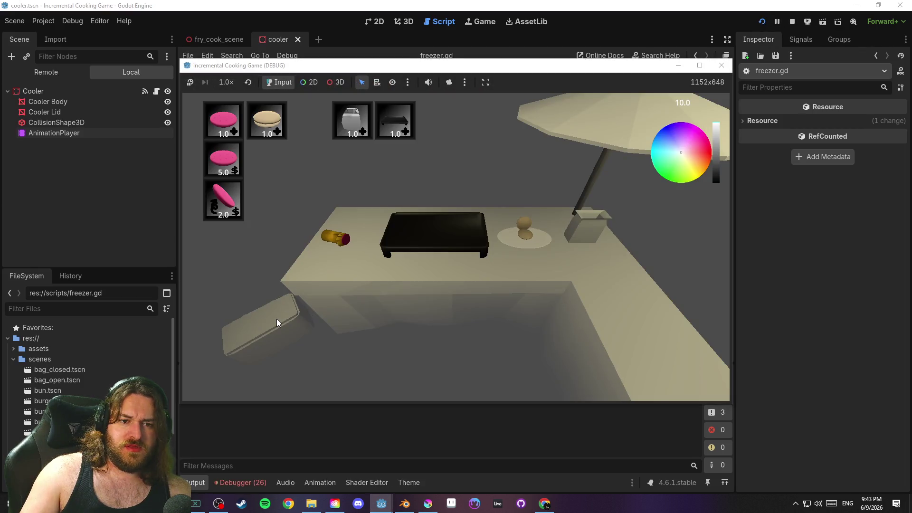
pyautogui.click(276, 321)
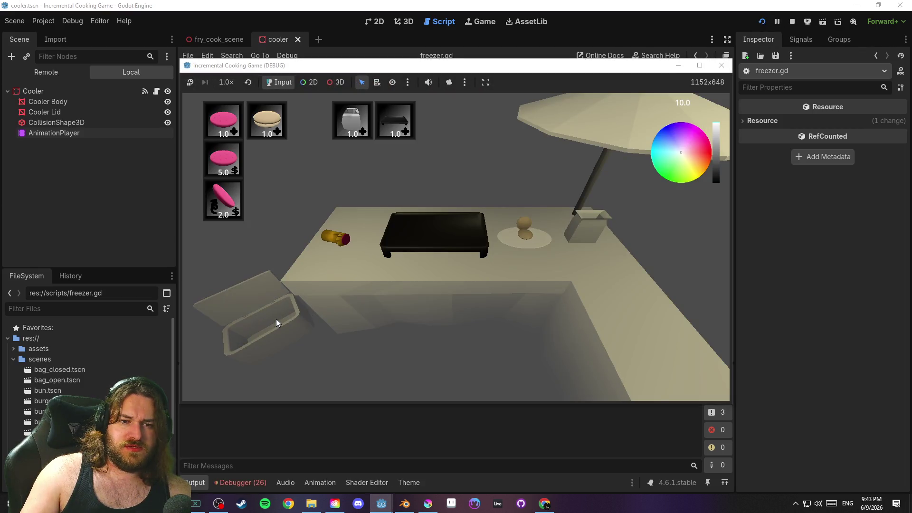
pyautogui.click(275, 323)
pyautogui.click(279, 325)
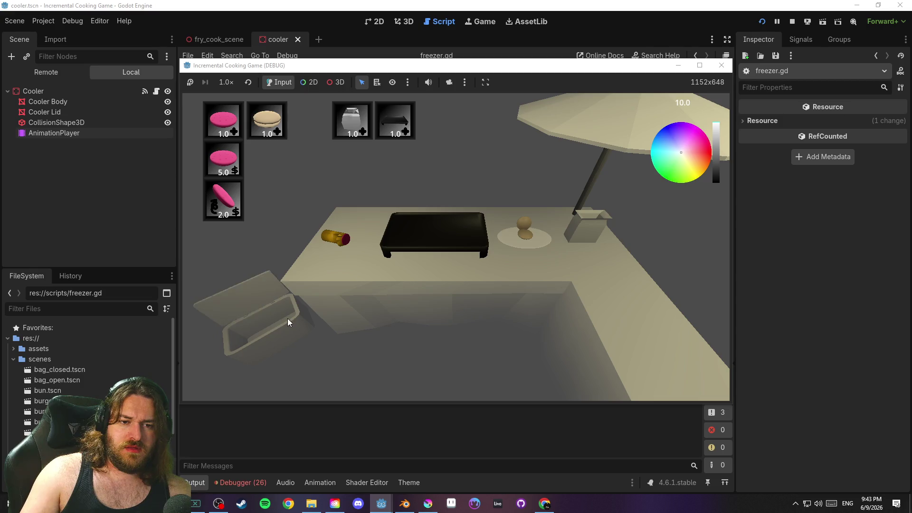
pyautogui.doubleClick(294, 328)
pyautogui.doubleClick(252, 347)
pyautogui.doubleClick(279, 338)
pyautogui.doubleClick(285, 328)
pyautogui.doubleClick(263, 346)
pyautogui.doubleClick(284, 326)
pyautogui.doubleClick(251, 351)
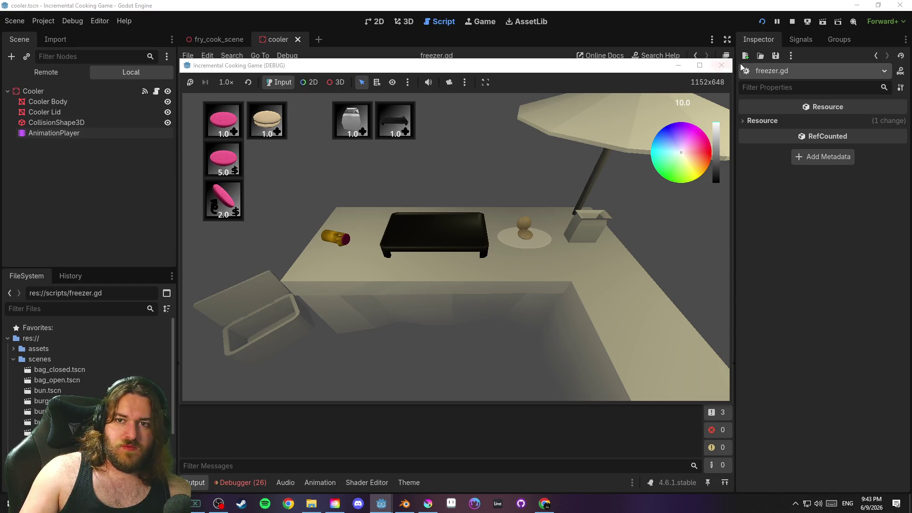
pyautogui.click(722, 65)
# Delete the stray 'w' typed into line 18 of freezer.gd
pyautogui.write('w')
pyautogui.click(488, 278)
pyautogui.press('BackSpace')
pyautogui.click(443, 164)
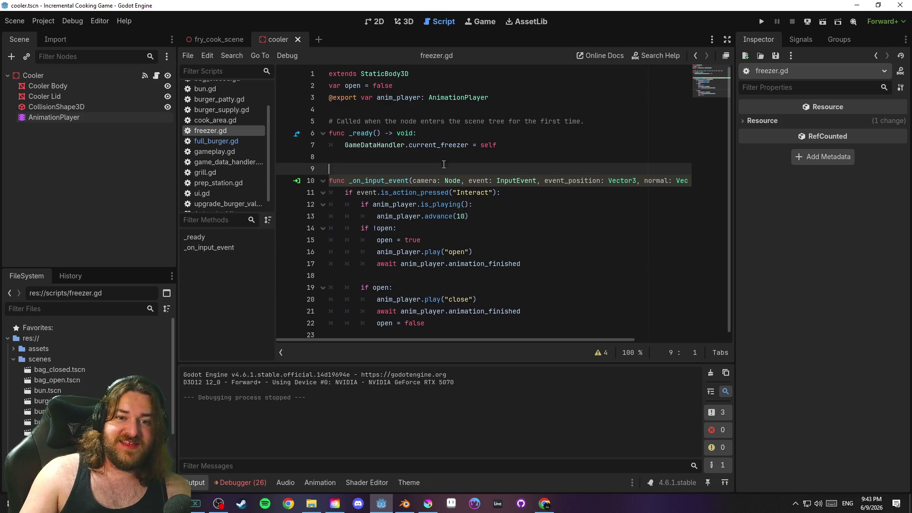
# Delete both 'await anim_player.animation_finished' lines and save the script
pyautogui.click(452, 145)
pyautogui.click(449, 168)
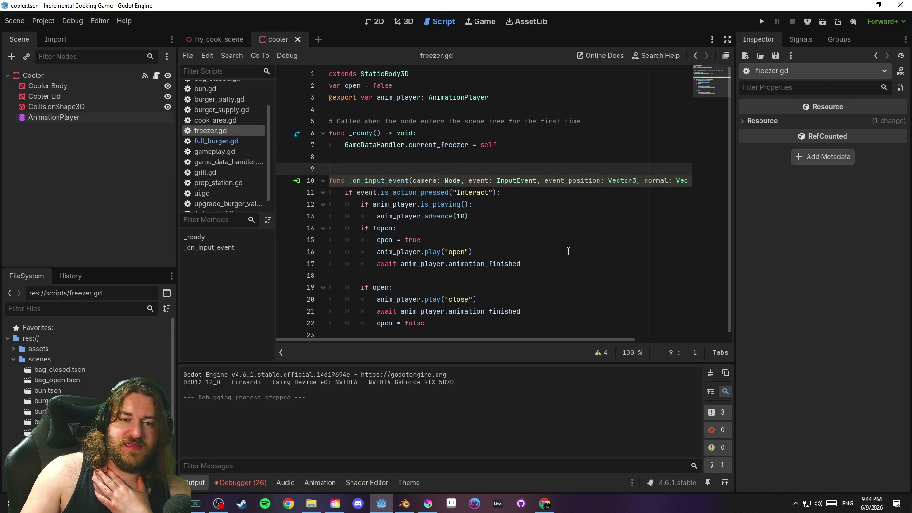
pyautogui.scroll(-1, 563, 251)
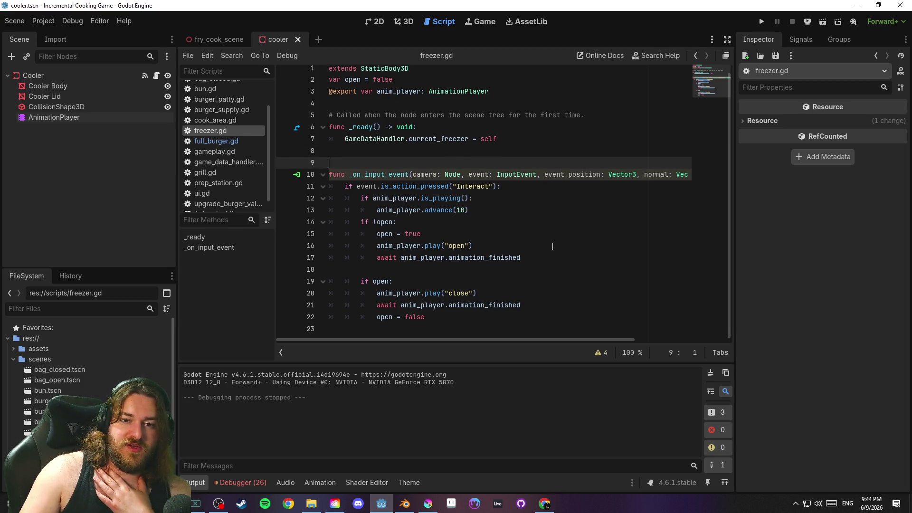
pyautogui.click(511, 212)
pyautogui.click(14, 21)
pyautogui.click(81, 95)
pyautogui.click(15, 25)
pyautogui.click(461, 236)
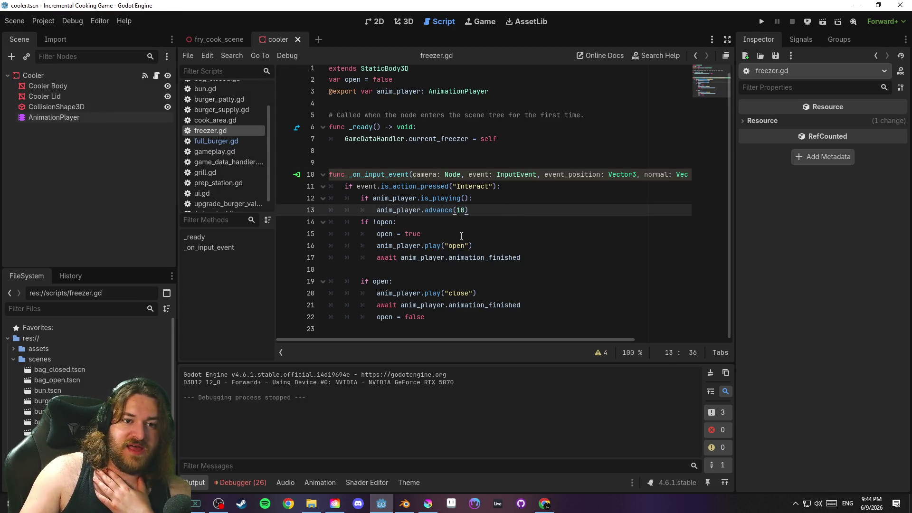
pyautogui.click(433, 238)
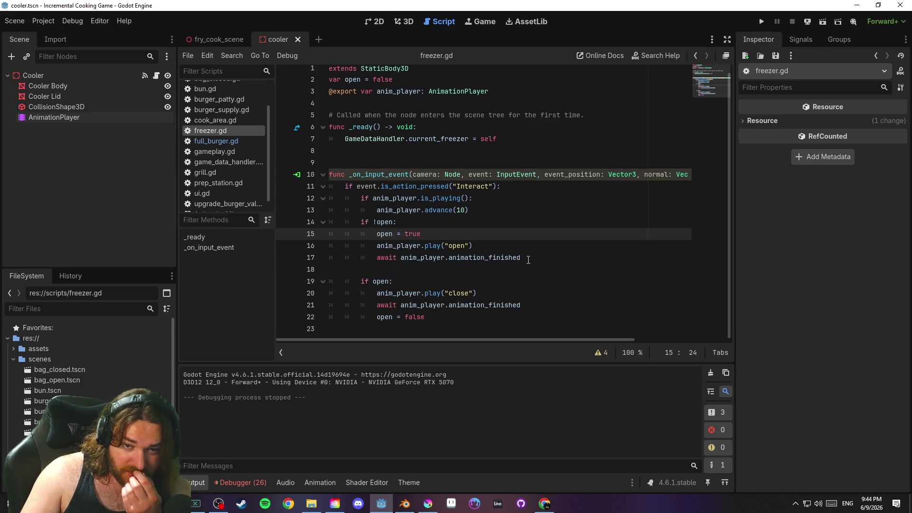
pyautogui.moveTo(530, 257); pyautogui.dragTo(318, 260)
pyautogui.press('BackSpace')
pyautogui.press('BackSpace')
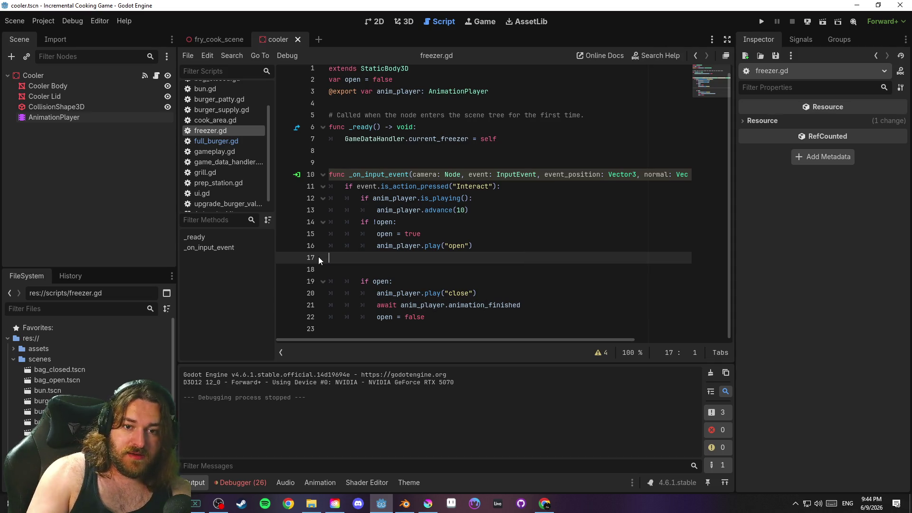
pyautogui.moveTo(533, 300); pyautogui.dragTo(316, 301)
pyautogui.press('BackSpace')
pyautogui.press('BackSpace')
pyautogui.hotkey('ctrl', 's')
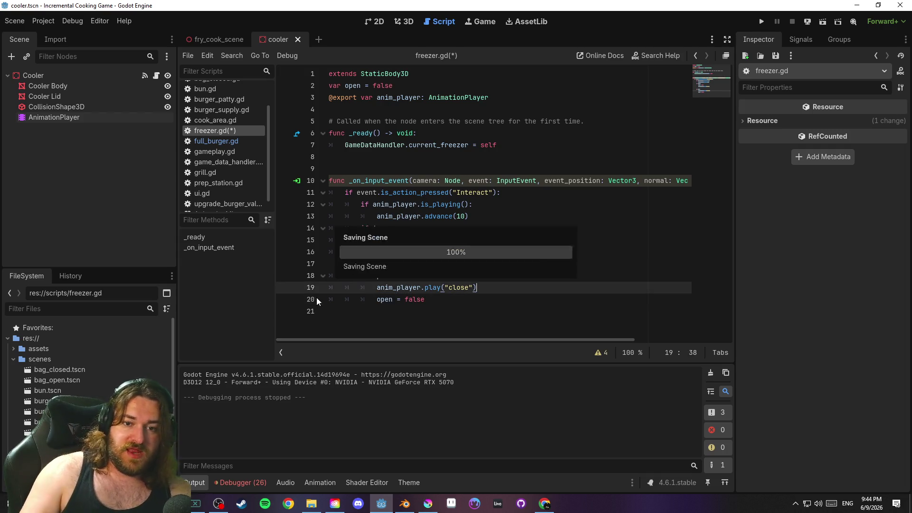
# Move 'open = false' under 'if open:' above play("close"), then save and run
pyautogui.hotkey('shift', 'Up')
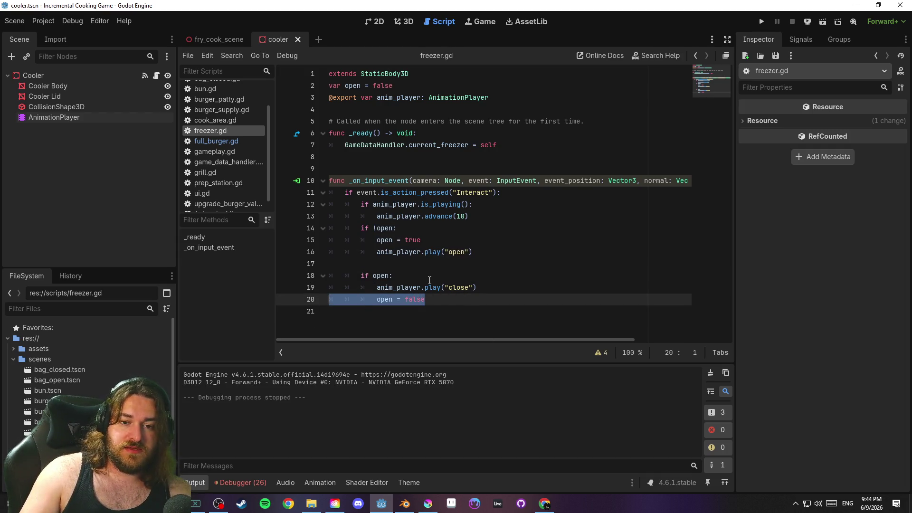
pyautogui.hotkey('ctrl', 'x')
pyautogui.click(410, 276)
pyautogui.press('Return')
pyautogui.hotkey('ctrl', 'v')
pyautogui.click(440, 281)
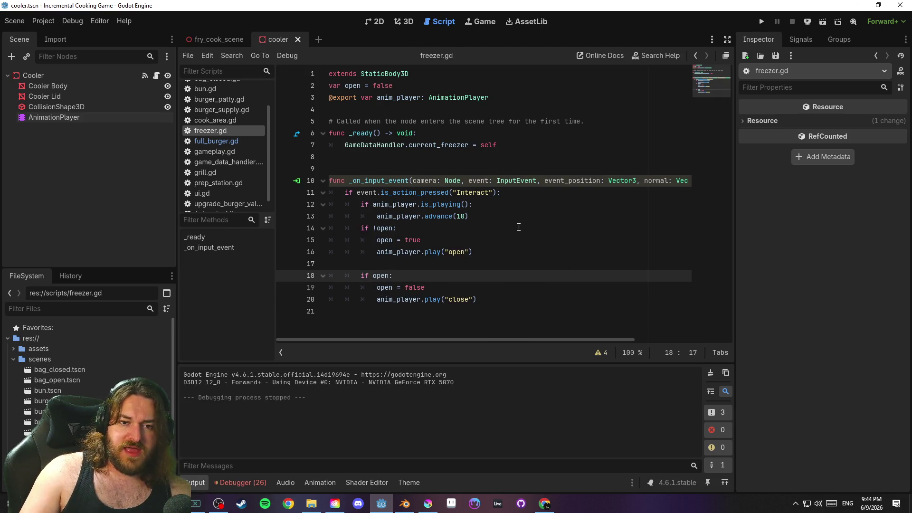
pyautogui.click(477, 241)
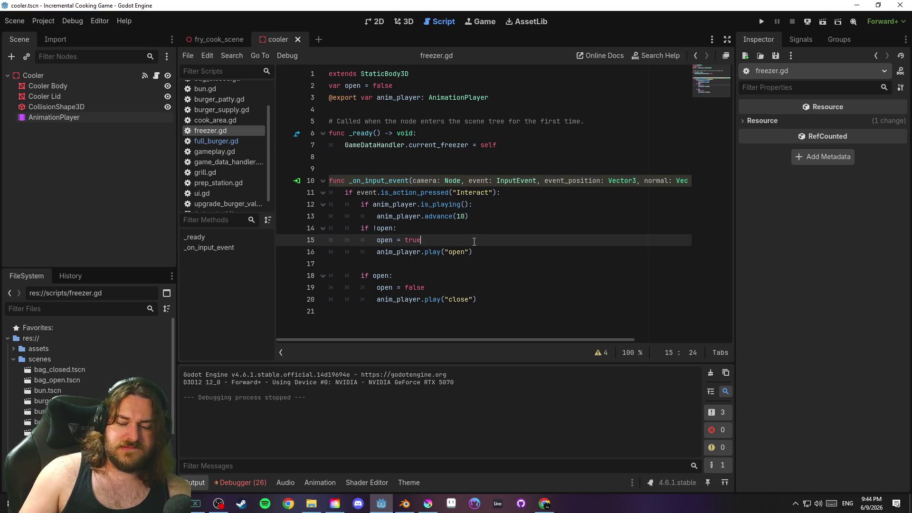
pyautogui.press('F5')
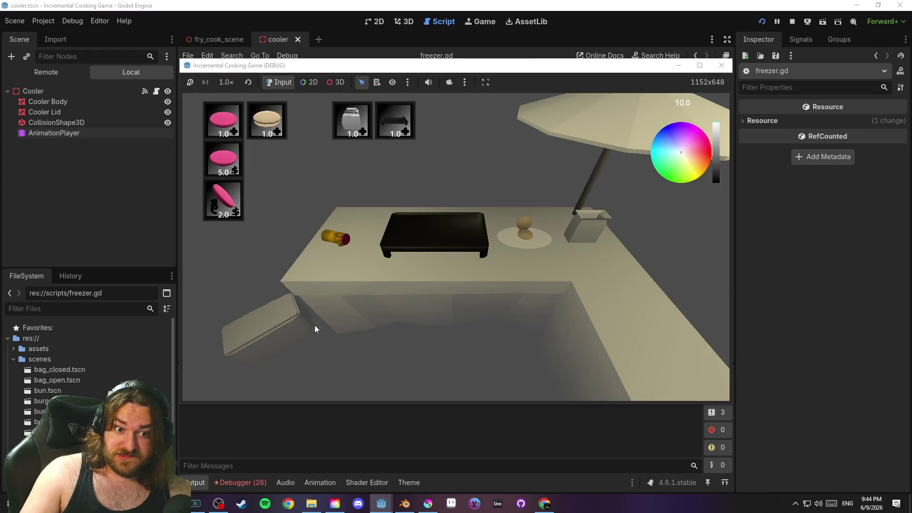
# Check the cooler lid opens in-game, then close the game and return to freezer.gd
pyautogui.moveTo(274, 315)
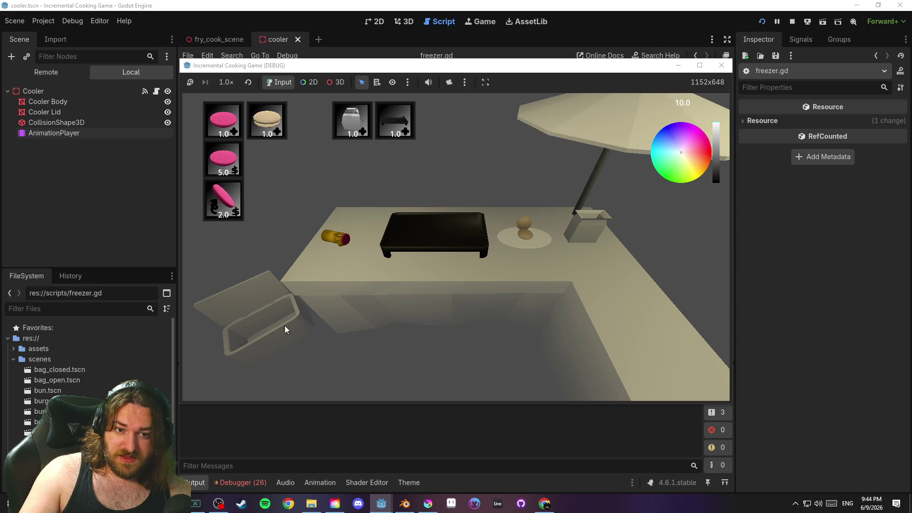
pyautogui.click(723, 70)
pyautogui.click(447, 267)
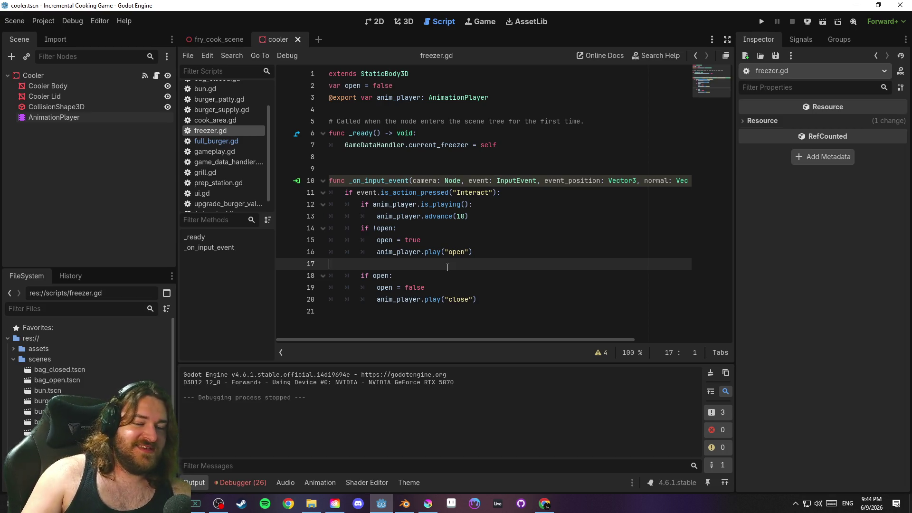
pyautogui.click(459, 239)
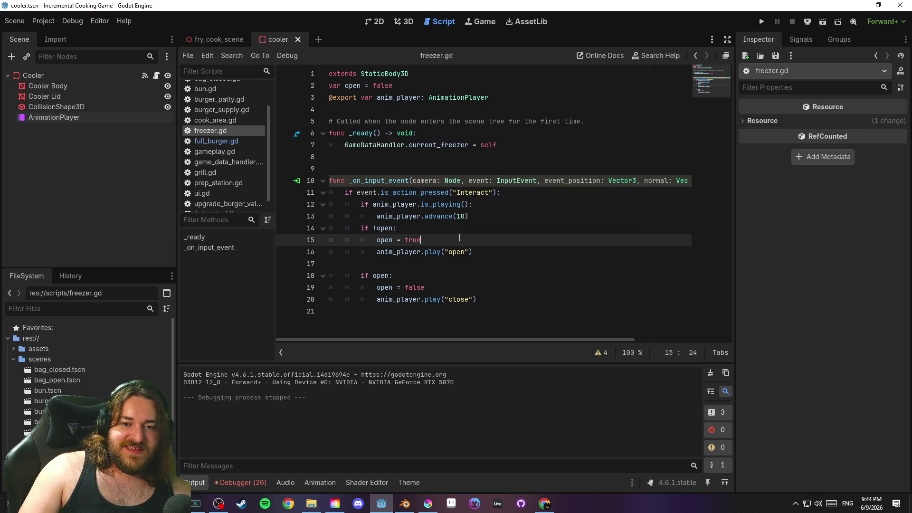
pyautogui.click(463, 264)
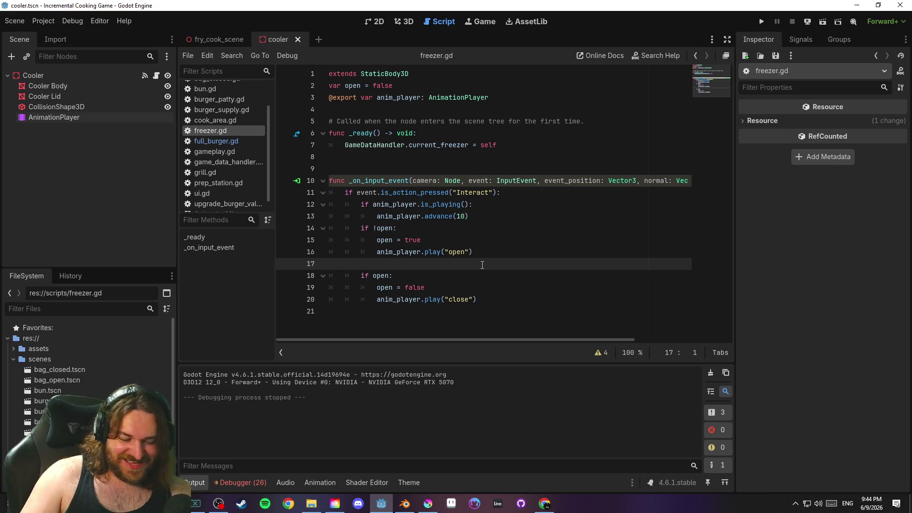
pyautogui.press('Up')
pyautogui.press('Down')
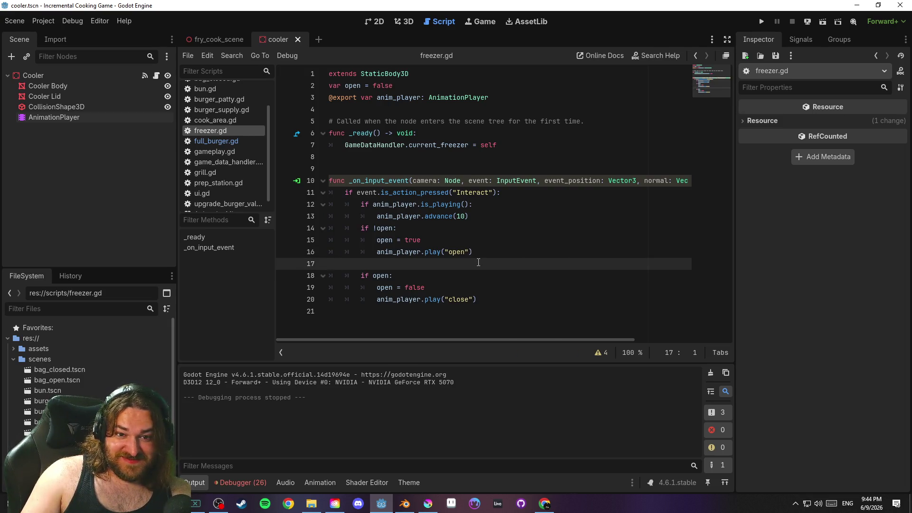
pyautogui.click(436, 226)
pyautogui.press('Down')
pyautogui.click(482, 252)
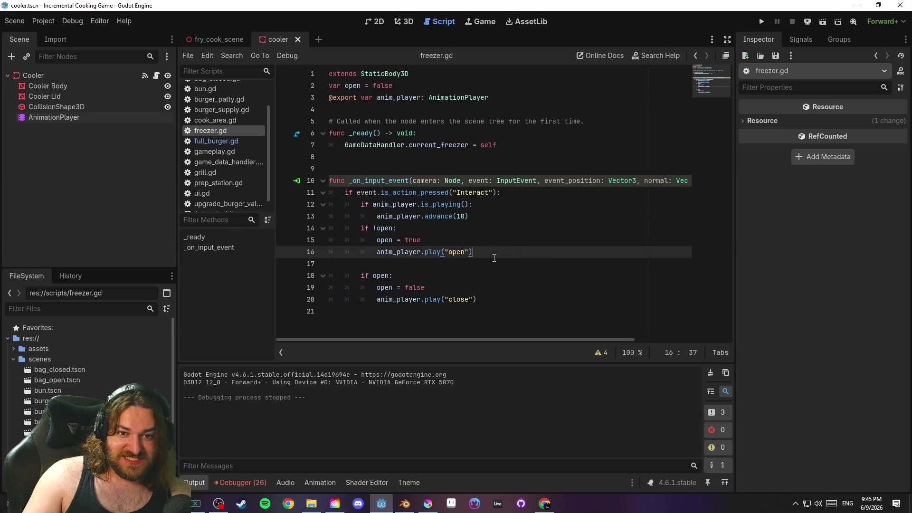
pyautogui.click(544, 503)
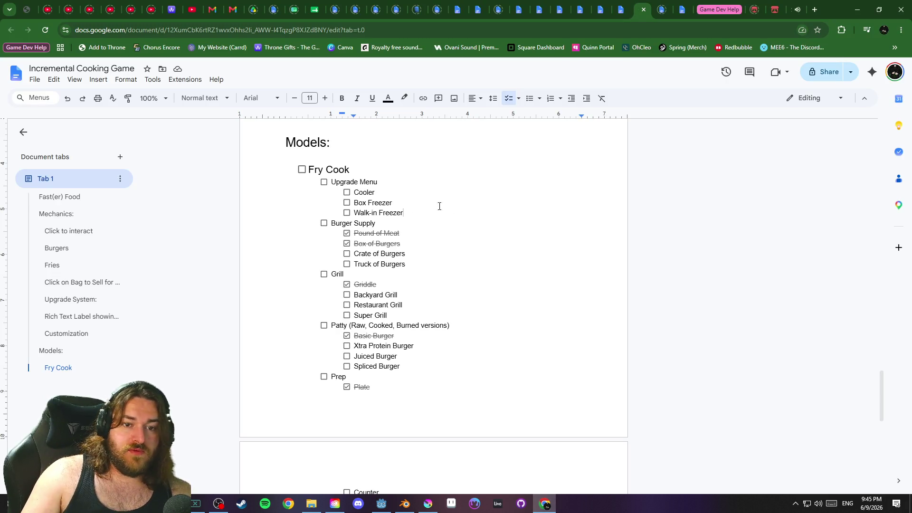
pyautogui.click(857, 10)
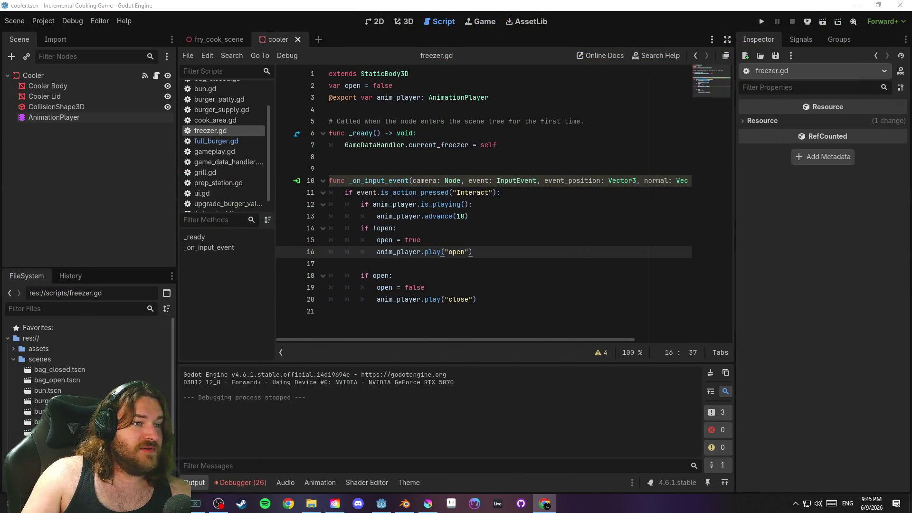
# Delete empty line 17 so 'if open:' directly follows play("open") in freezer.gd
pyautogui.click(509, 266)
pyautogui.hotkey('ctrl', 's')
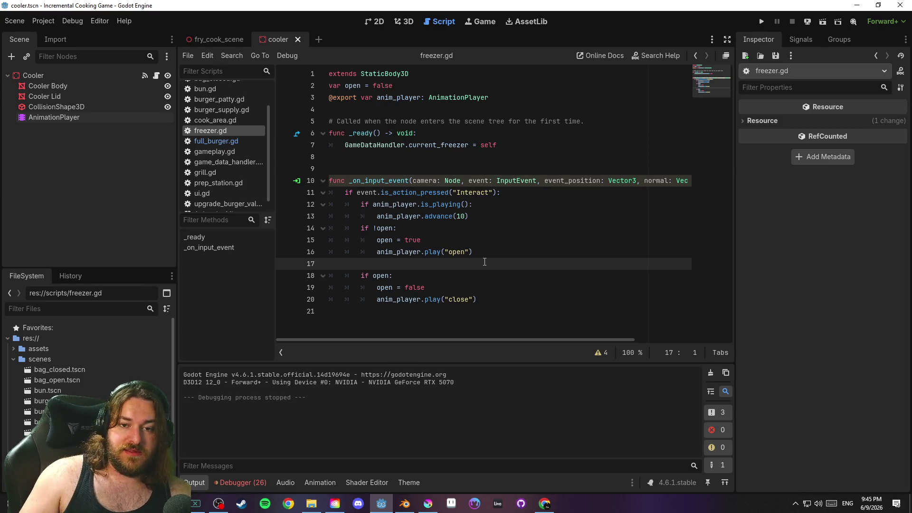
pyautogui.click(490, 251)
pyautogui.click(488, 264)
pyautogui.hotkey('ctrl', 's')
pyautogui.click(491, 253)
pyautogui.click(506, 264)
pyautogui.hotkey('ctrl', 's')
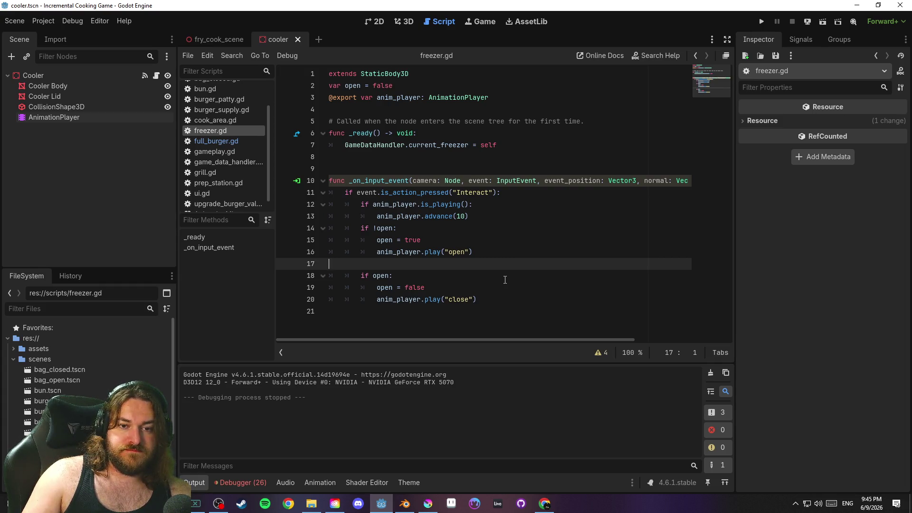
pyautogui.click(485, 230)
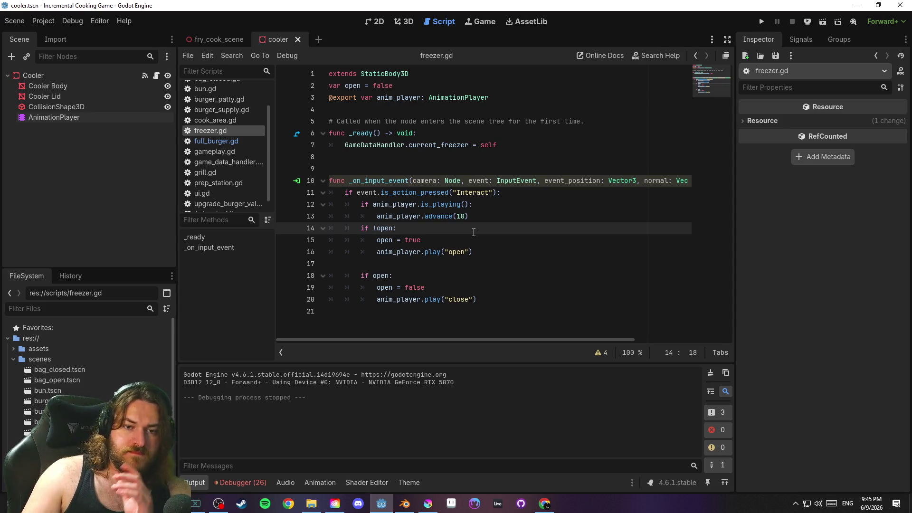
pyautogui.click(394, 267)
pyautogui.press('BackSpace')
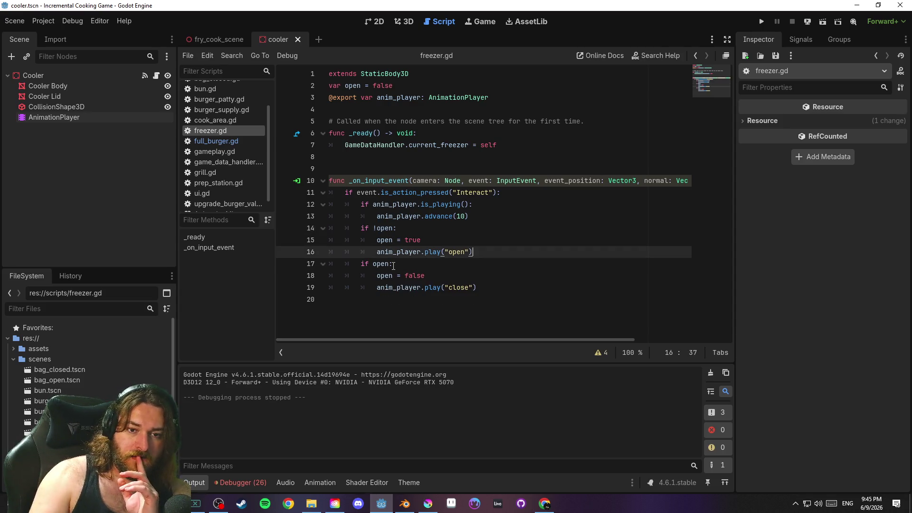
# Save freezer.gd through Scene > Save Scene and launch the game to test the lid
pyautogui.click(14, 21)
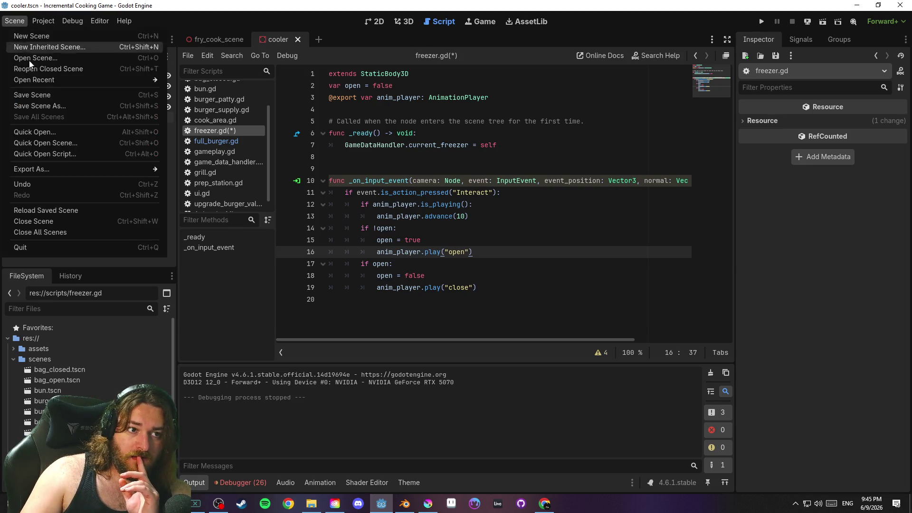
pyautogui.click(68, 95)
pyautogui.click(507, 273)
pyautogui.click(506, 264)
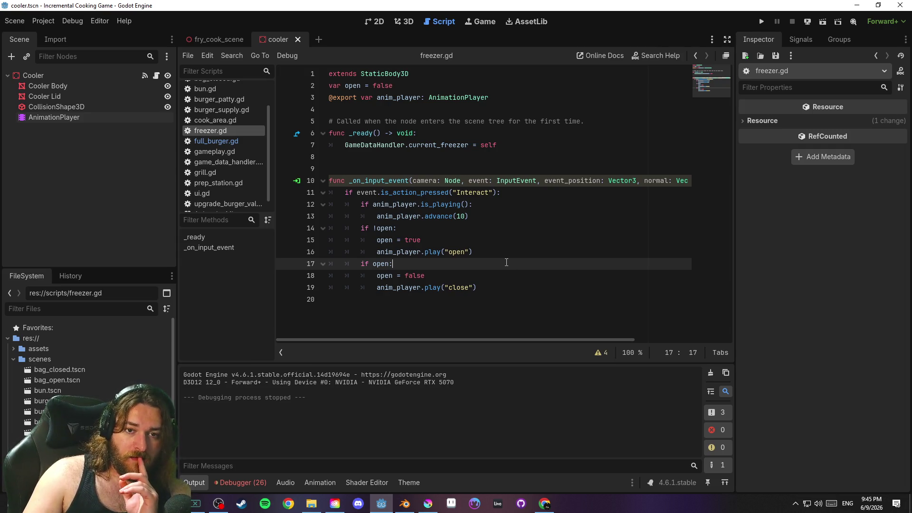
pyautogui.moveTo(546, 340)
pyautogui.mouseDown()
pyautogui.moveTo(670, 349)
pyautogui.moveTo(413, 338)
pyautogui.mouseUp()
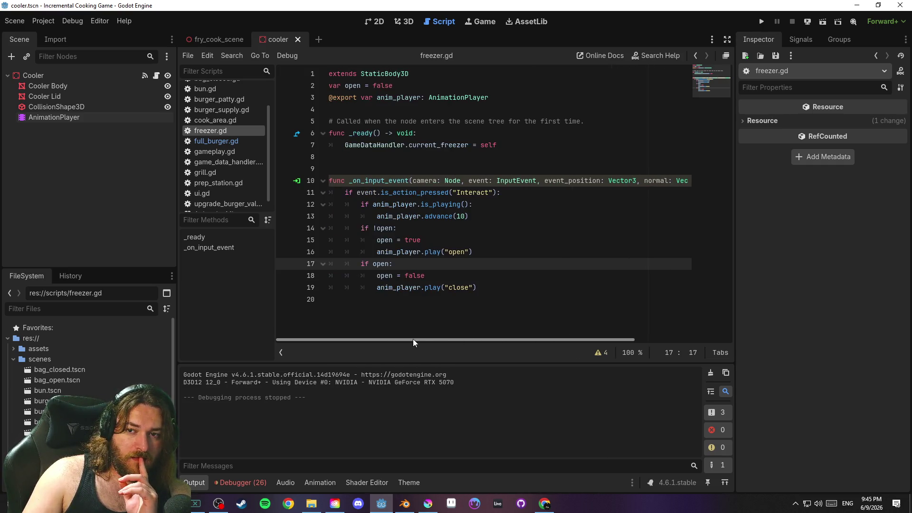
pyautogui.click(15, 23)
pyautogui.click(95, 98)
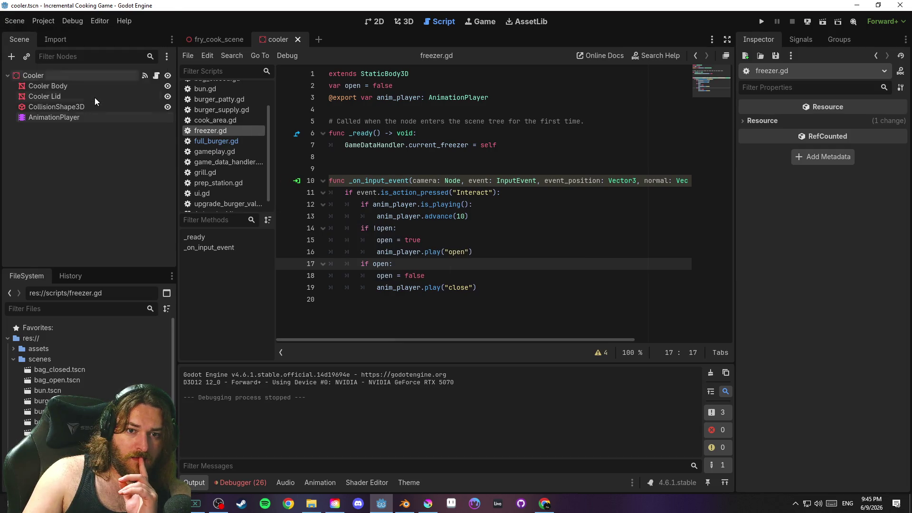
pyautogui.click(762, 22)
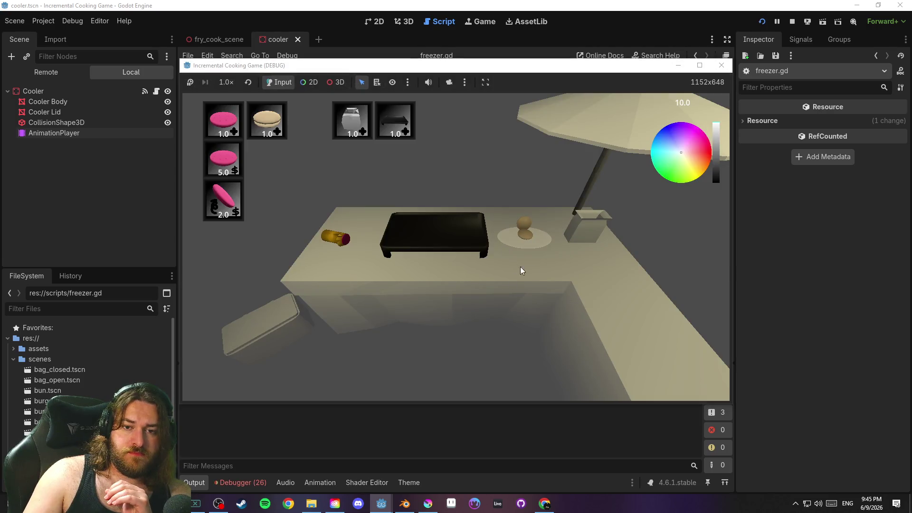
pyautogui.click(296, 320)
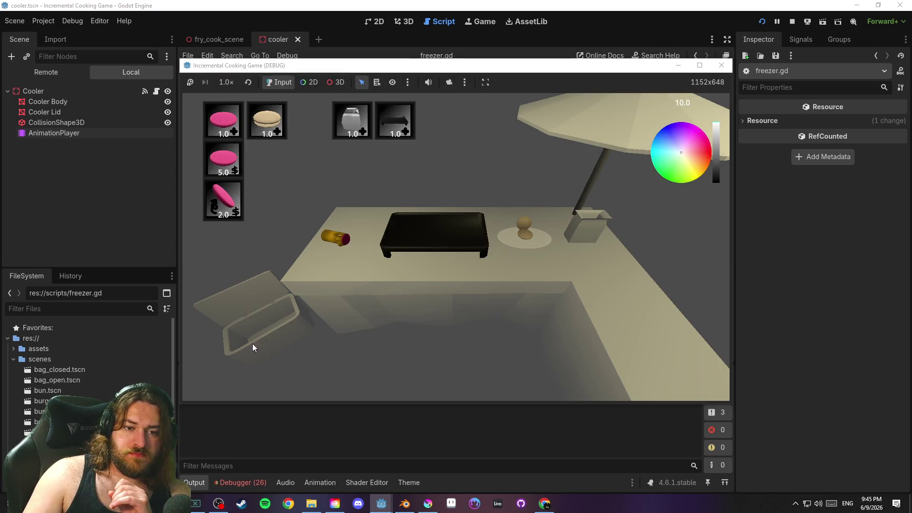
pyautogui.click(721, 65)
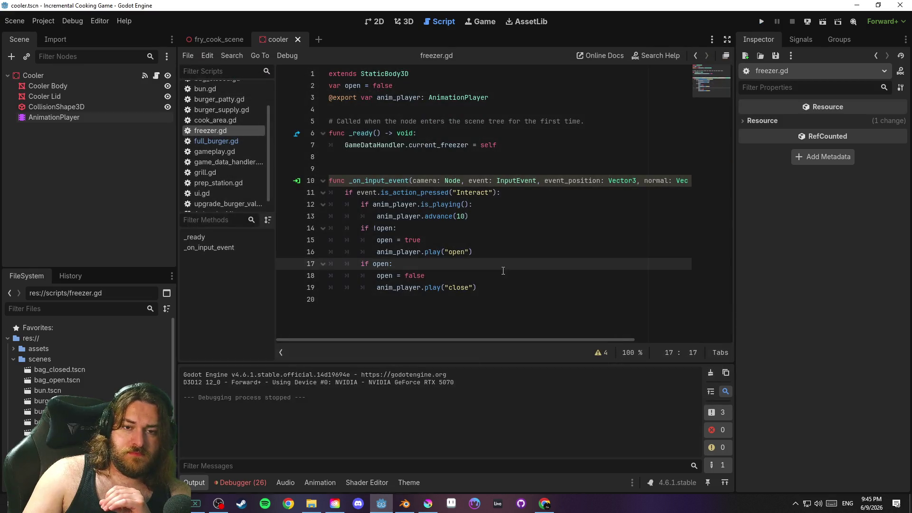
pyautogui.click(18, 23)
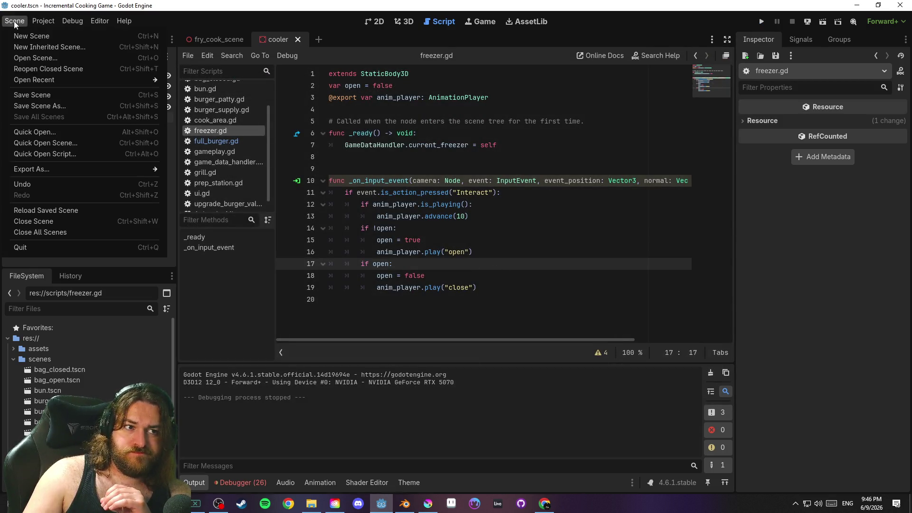
pyautogui.click(81, 93)
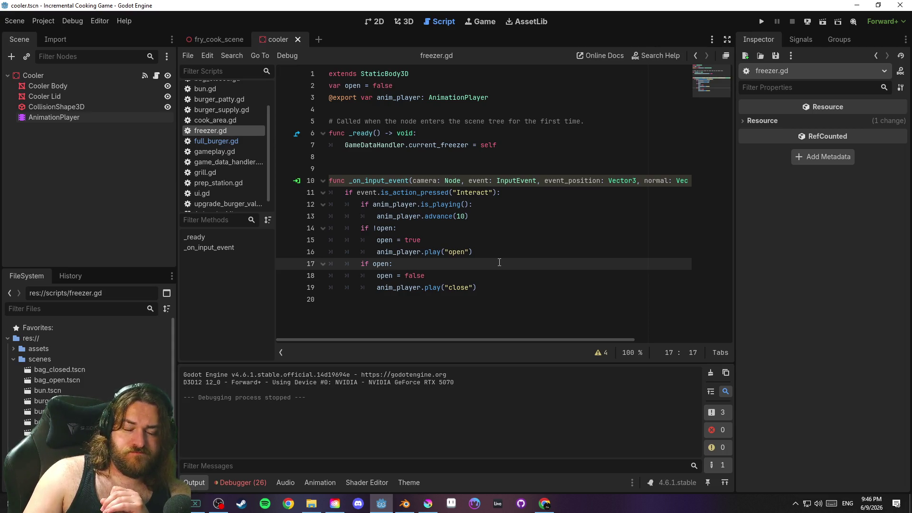
pyautogui.click(436, 244)
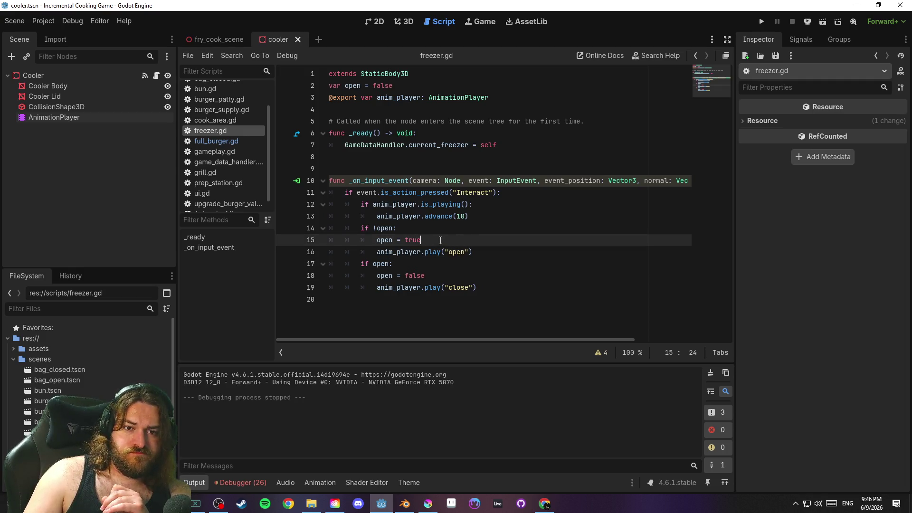
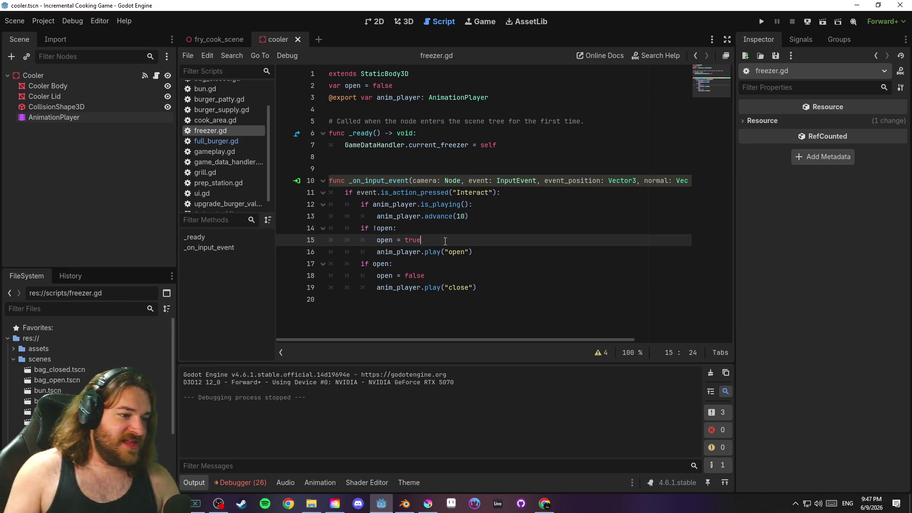
# Declare the open flag as 'var open: bool = false' on line 2 of freezer.gd
pyautogui.click(438, 229)
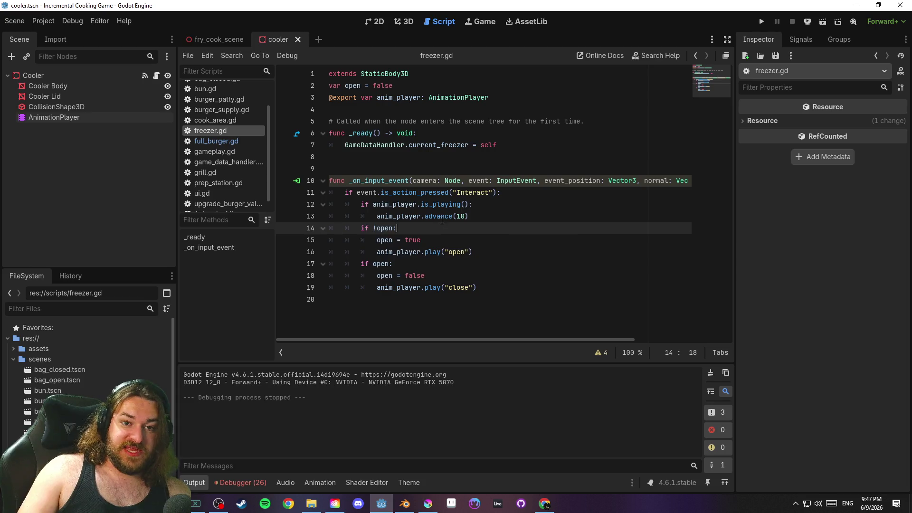
pyautogui.click(405, 85)
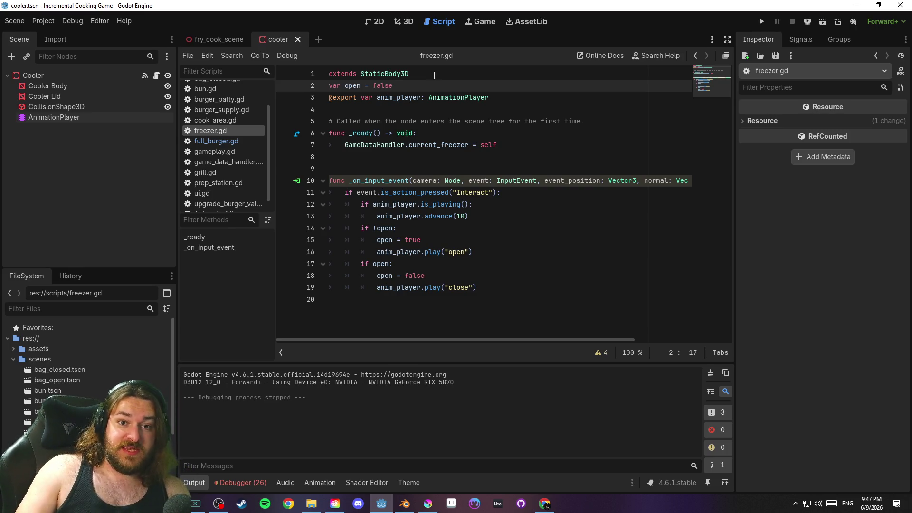
pyautogui.click(366, 87)
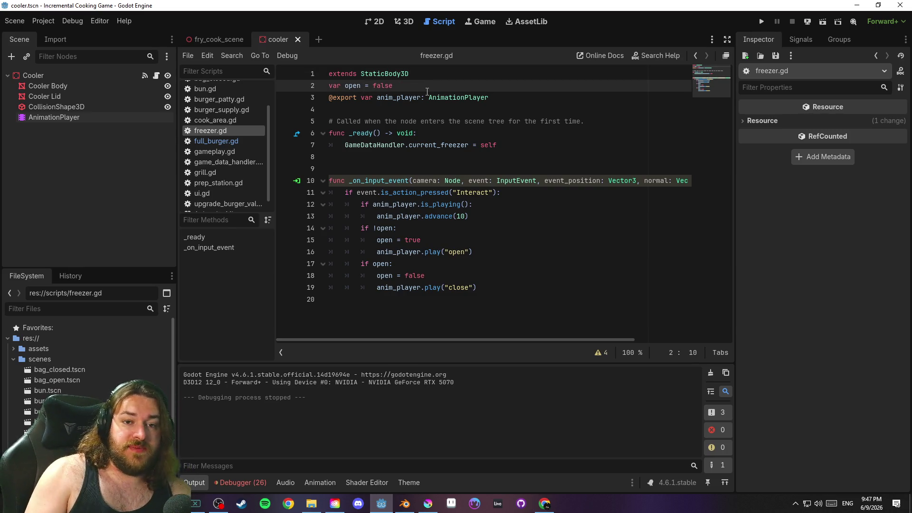
pyautogui.press('Left')
pyautogui.write(': ')
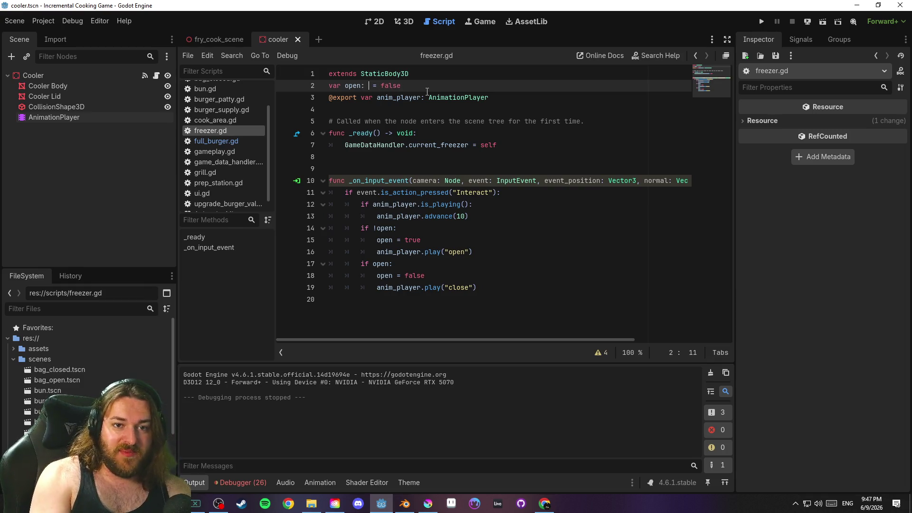
pyautogui.write('bool')
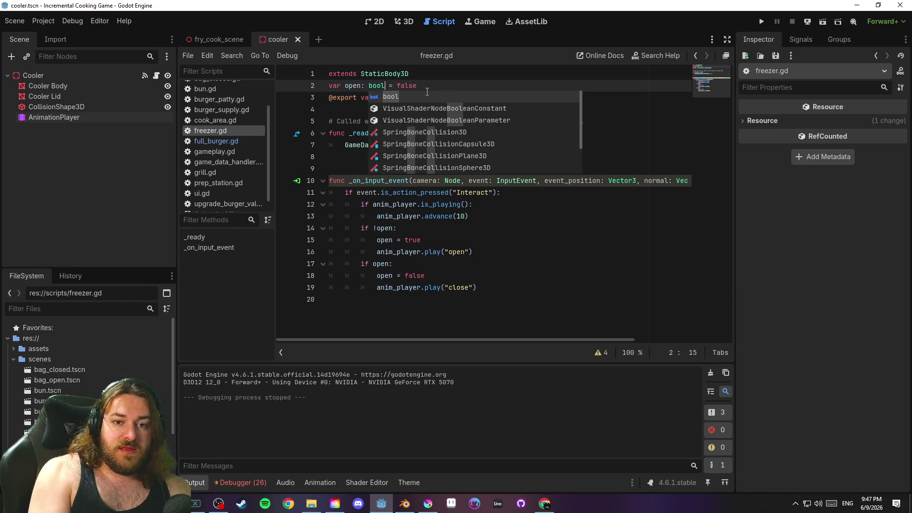
# Test-run the game with F5 and stop it again
pyautogui.click(511, 96)
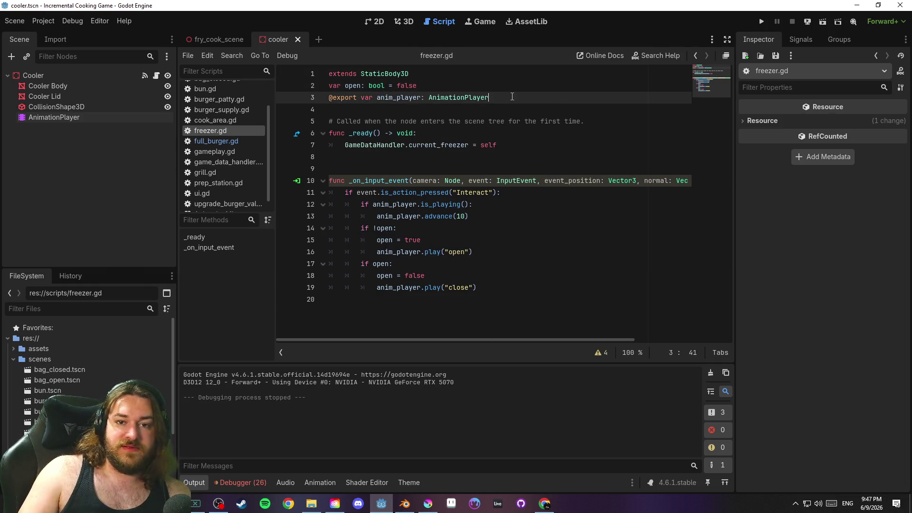
pyautogui.press('F5')
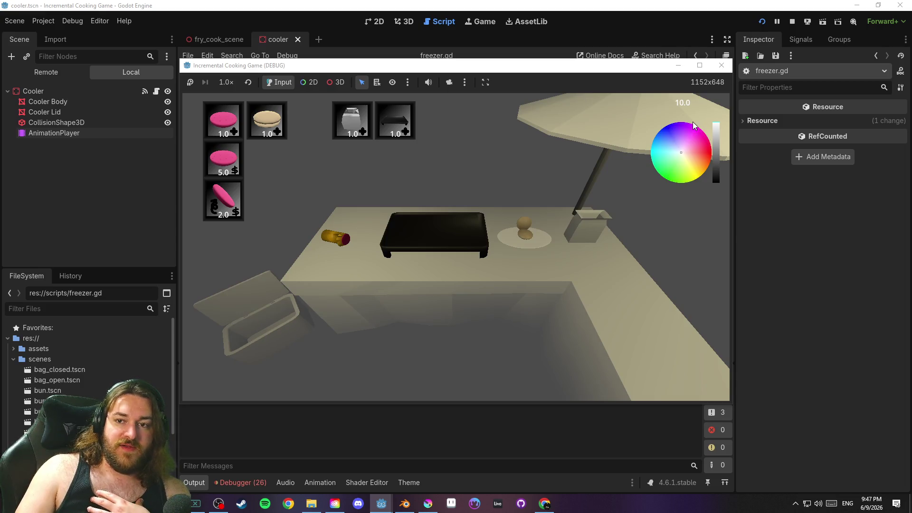
pyautogui.click(730, 65)
pyautogui.click(487, 219)
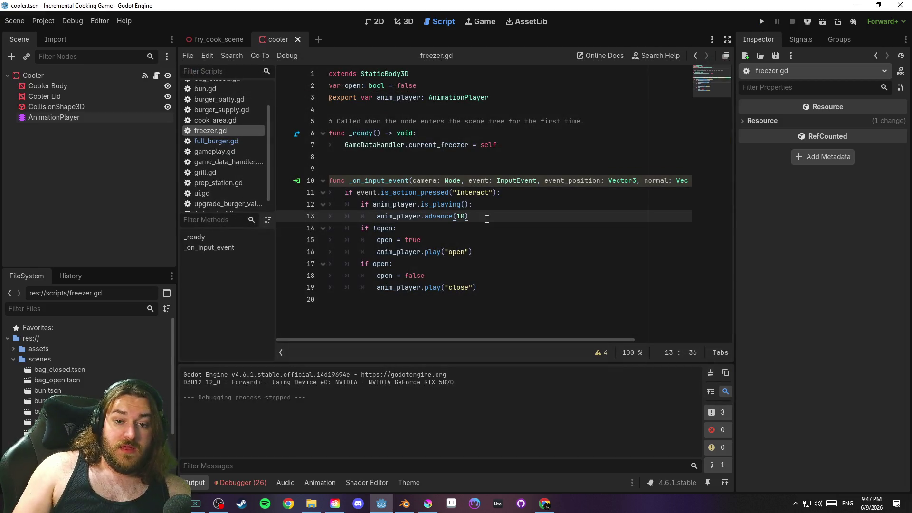
# Save the cooler scene via Scene > Save Scene
pyautogui.click(430, 87)
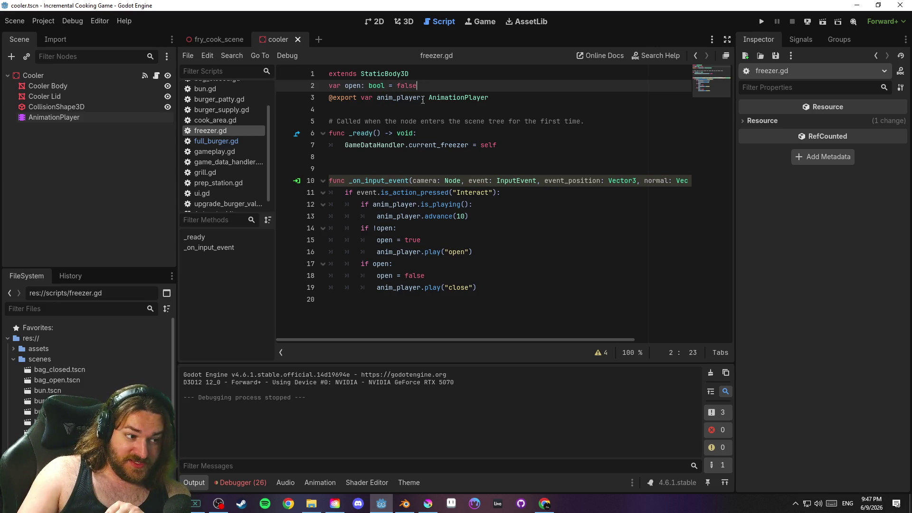
pyautogui.click(487, 162)
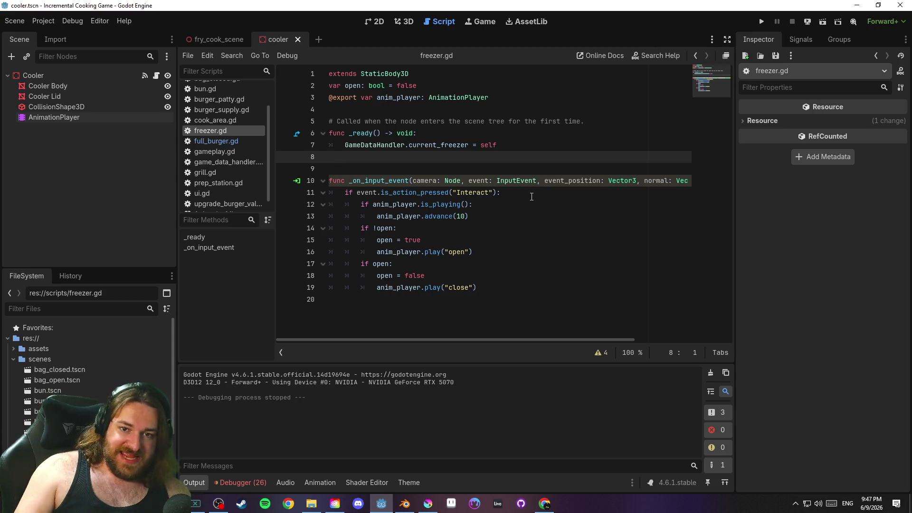
pyautogui.click(532, 197)
pyautogui.click(14, 21)
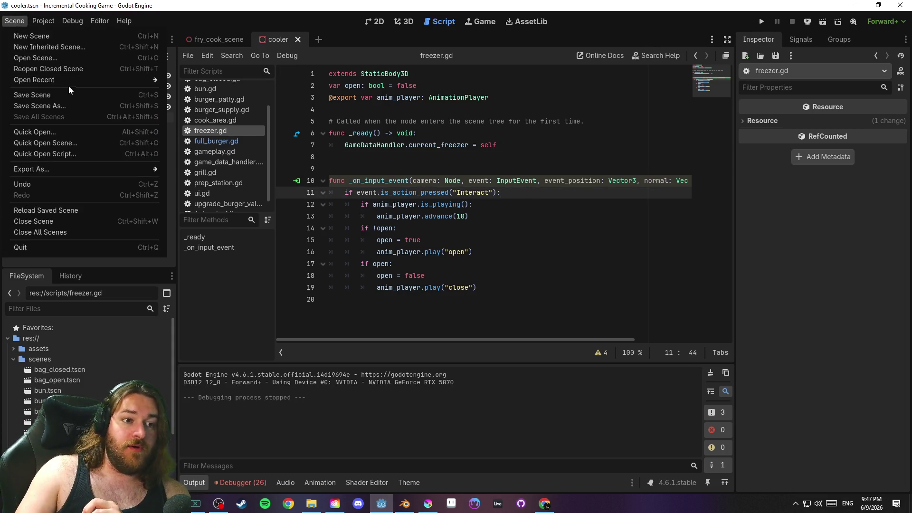
pyautogui.click(70, 93)
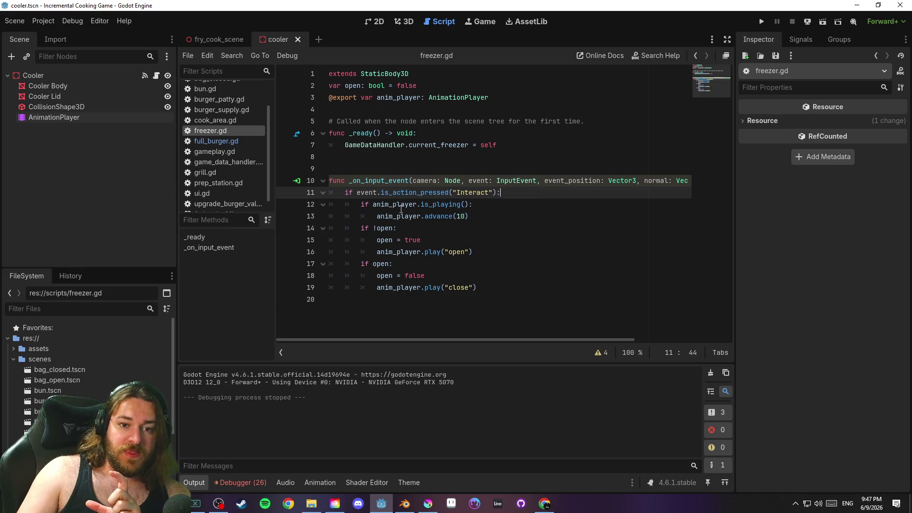
# Review the is_playing/advance(10) lines and the if !open condition, then save with Ctrl+S
pyautogui.moveTo(358, 205); pyautogui.dragTo(487, 218)
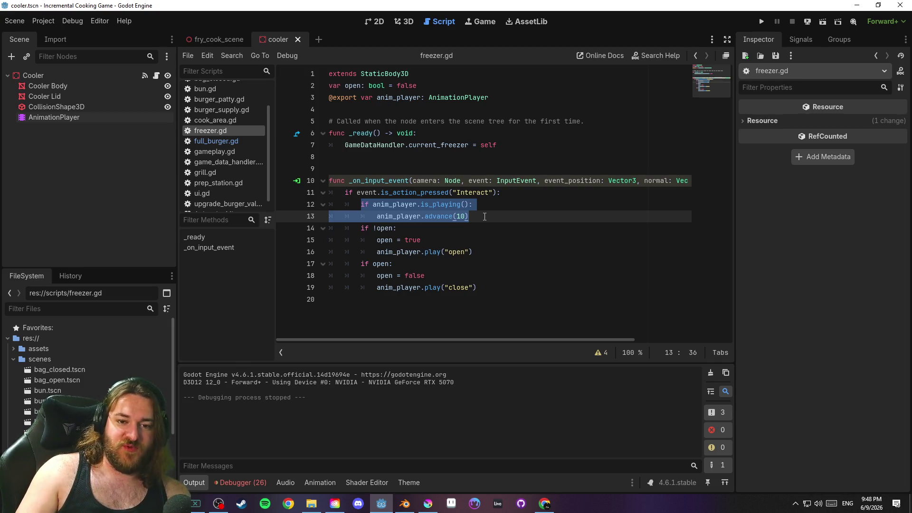
pyautogui.click(485, 217)
pyautogui.doubleClick(465, 216)
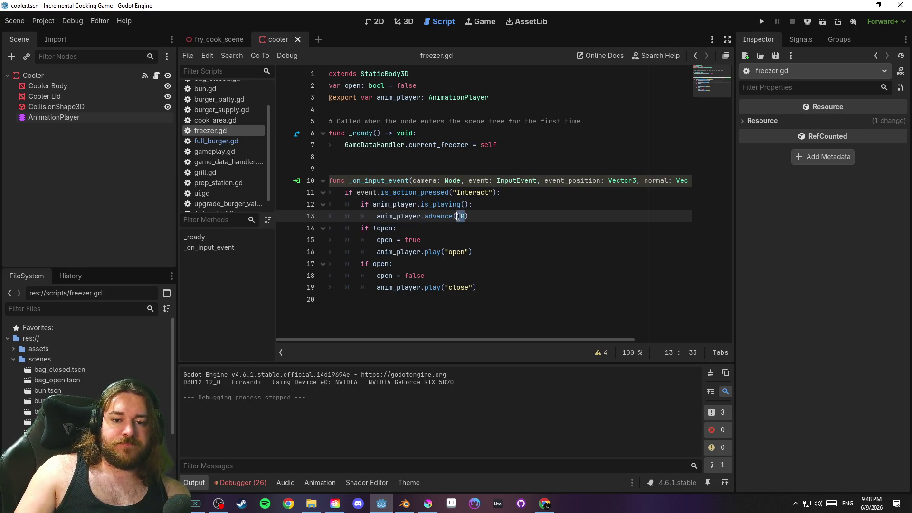
pyautogui.click(485, 218)
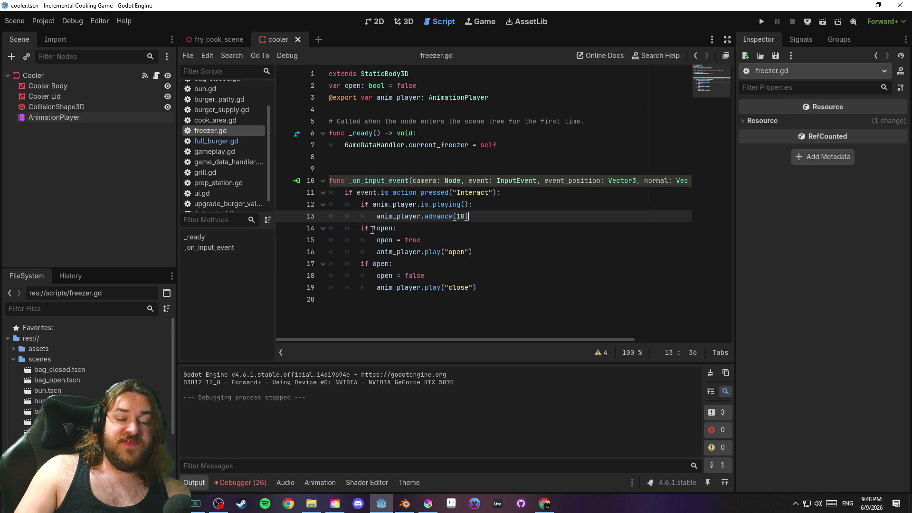
pyautogui.click(416, 229)
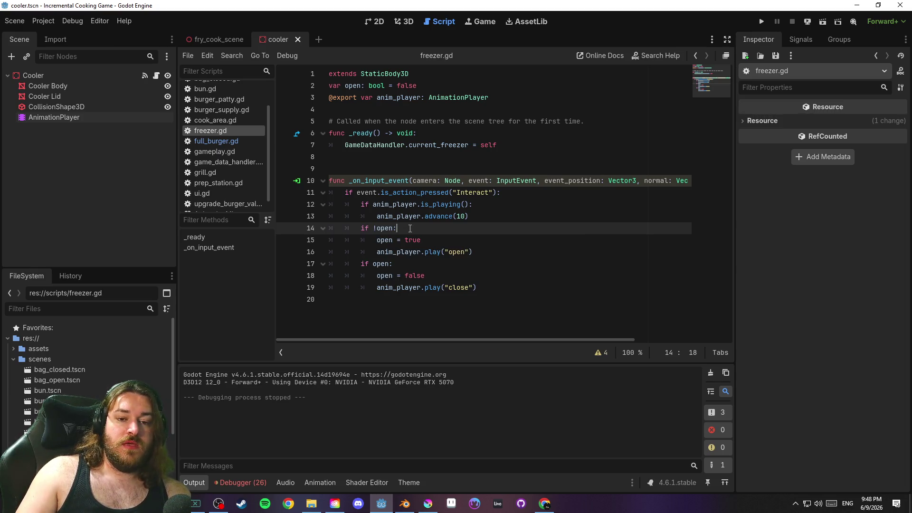
pyautogui.moveTo(359, 228); pyautogui.dragTo(427, 232)
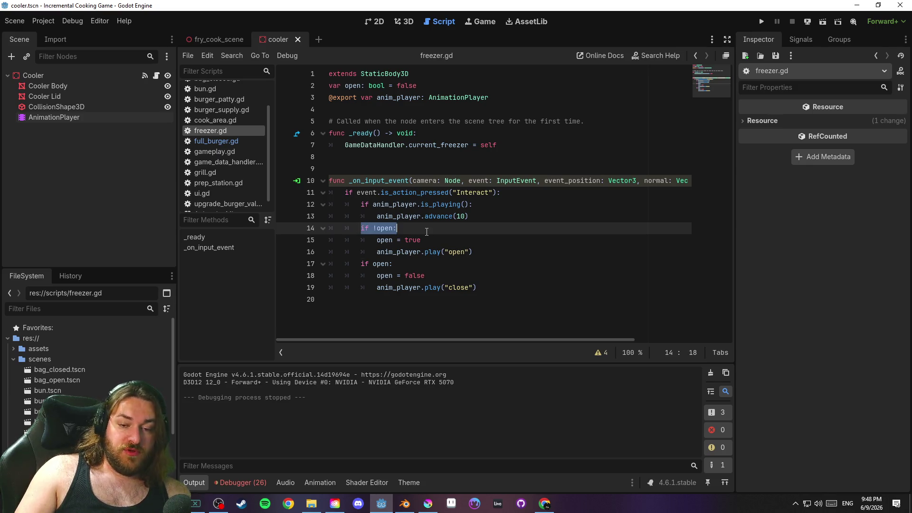
pyautogui.click(420, 231)
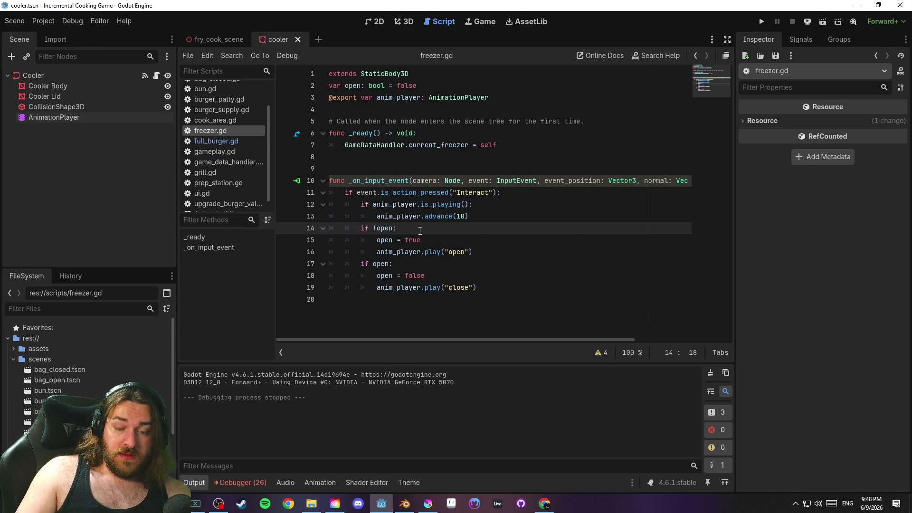
pyautogui.moveTo(373, 229); pyautogui.dragTo(393, 232)
pyautogui.click(426, 230)
pyautogui.hotkey('ctrl', 's')
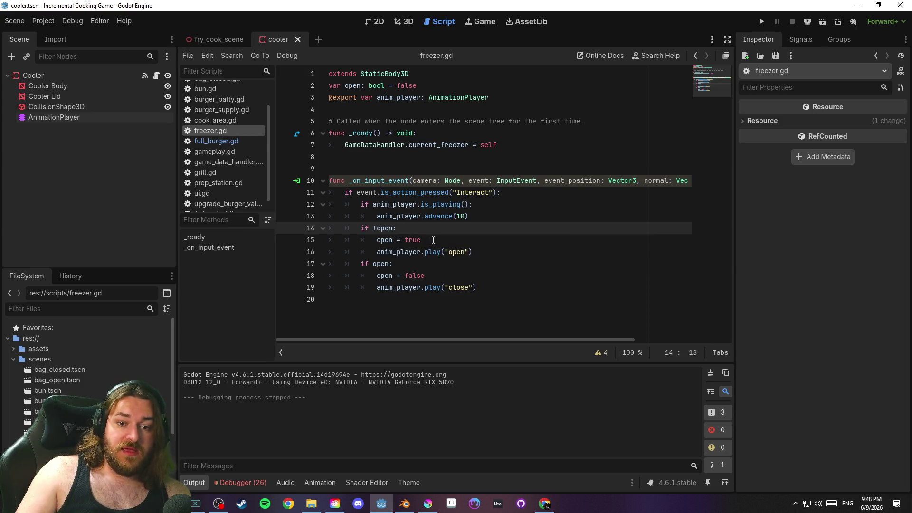
# Move anim_player.play("open") into the if !open block, above 'open = true'
pyautogui.click(434, 240)
pyautogui.click(481, 253)
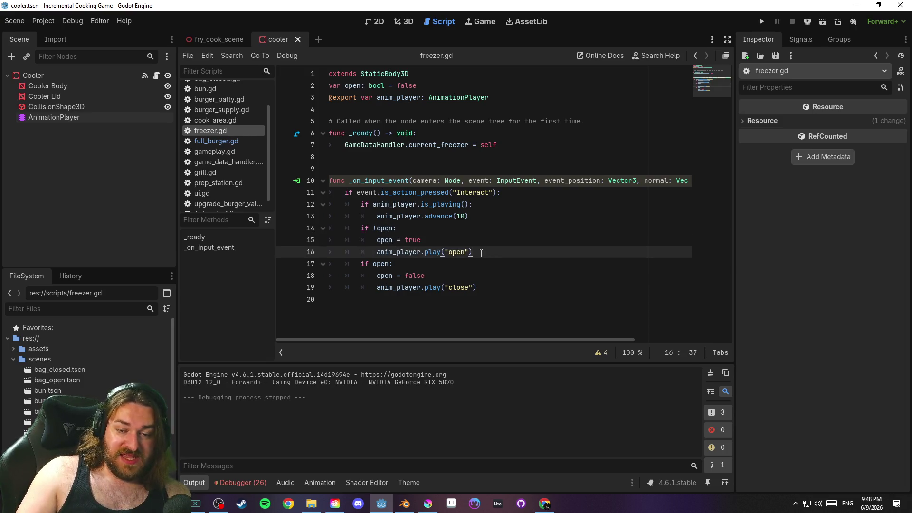
pyautogui.moveTo(473, 252); pyautogui.dragTo(328, 255)
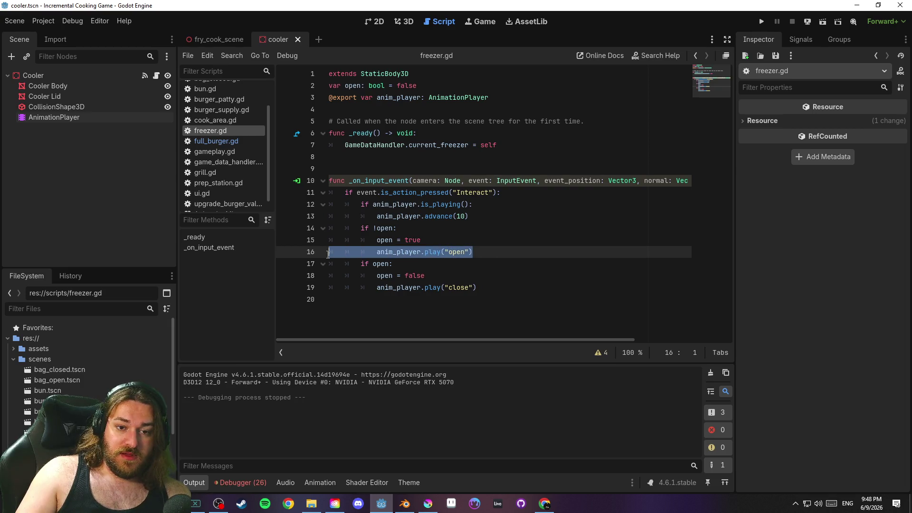
pyautogui.hotkey('ctrl', 'x')
pyautogui.click(399, 229)
pyautogui.press('Return')
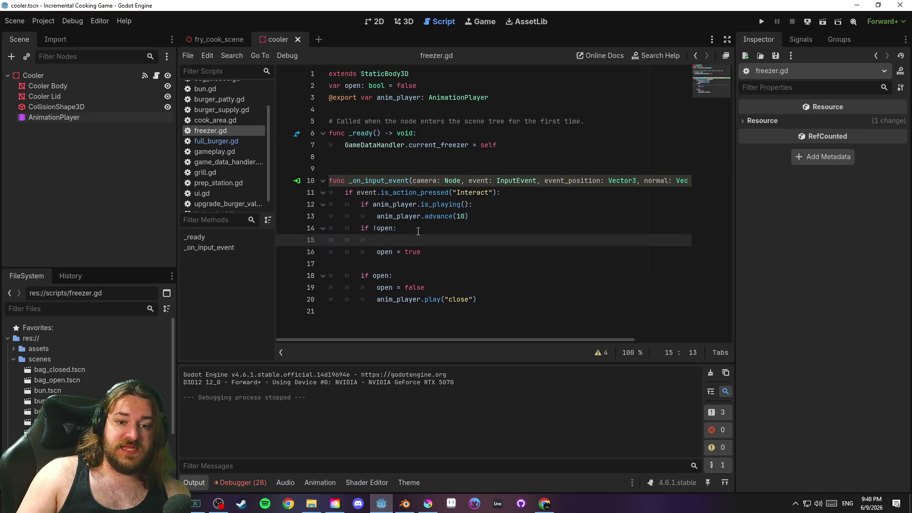
pyautogui.hotkey('shift', 'Home')
pyautogui.hotkey('ctrl', 'v')
pyautogui.click(453, 253)
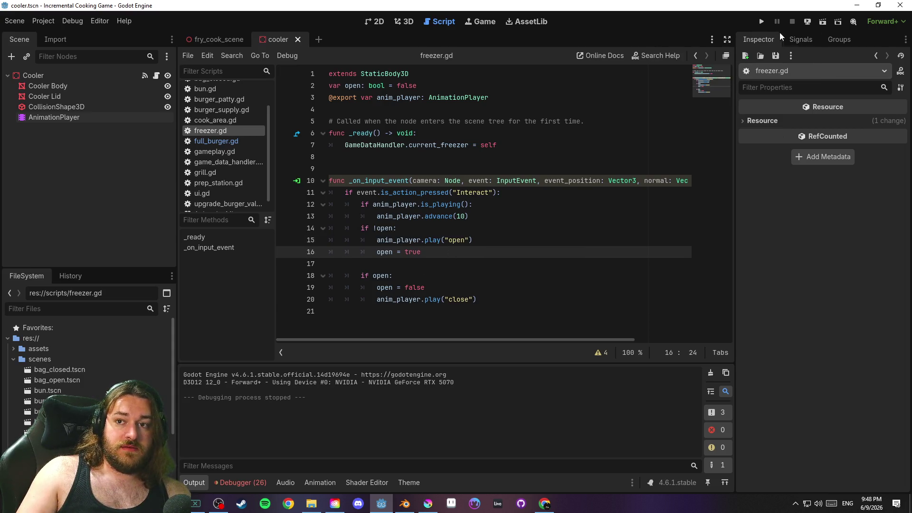
# Run the game, interact with the cooler lid, and stop the game
pyautogui.click(761, 21)
pyautogui.click(291, 325)
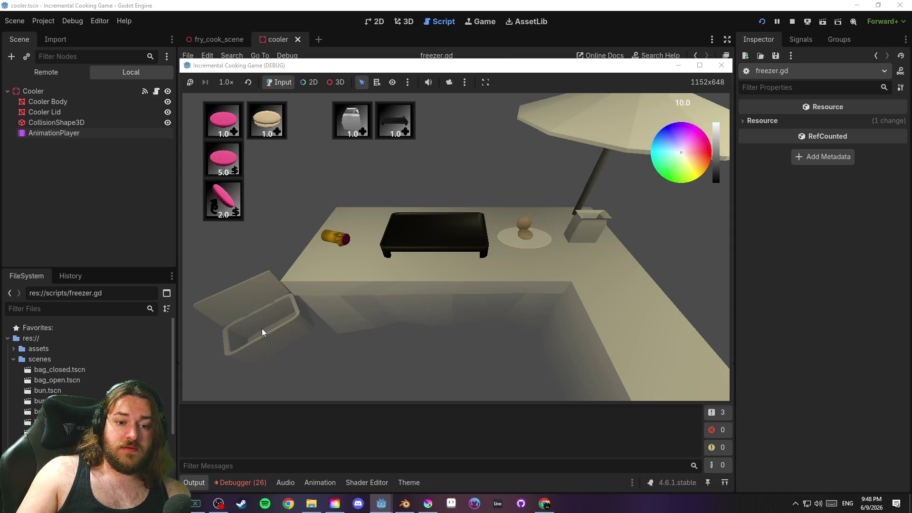
pyautogui.click(722, 66)
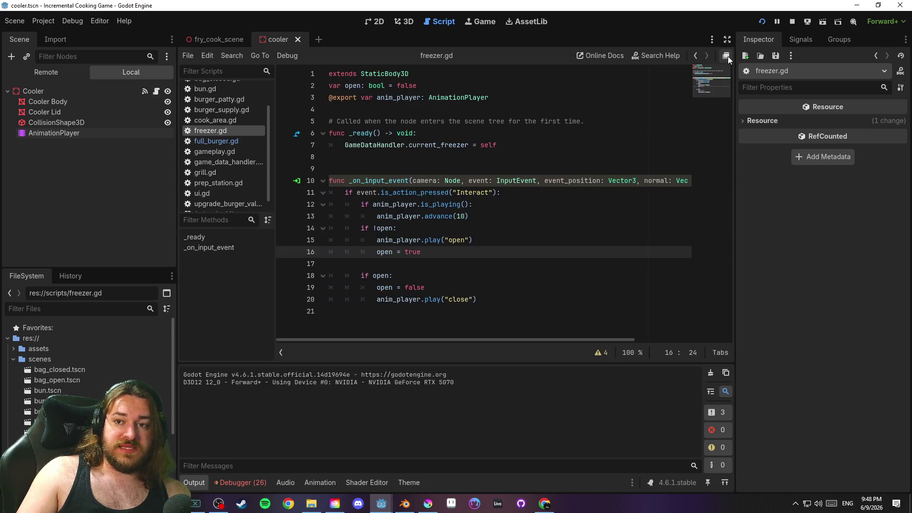
pyautogui.click(727, 56)
pyautogui.click(724, 41)
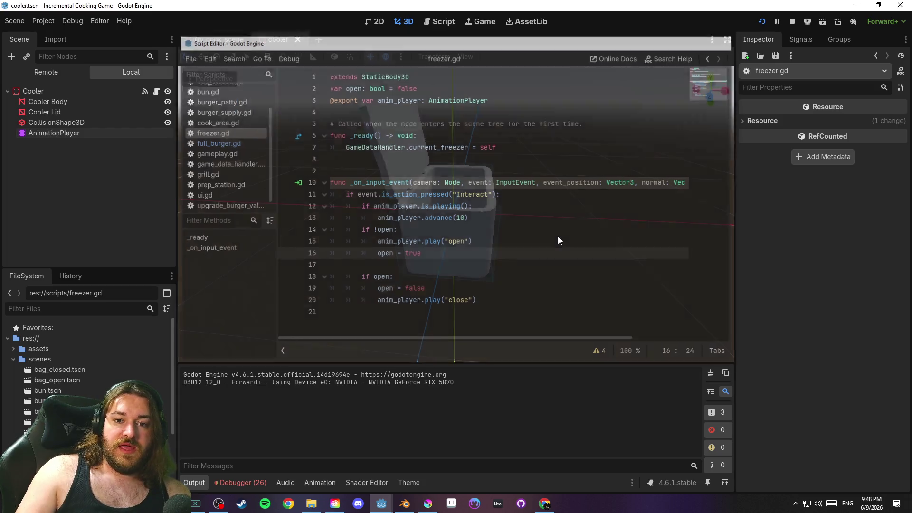
# Stop the still-running game window and bring up freezer.gd in the editor
pyautogui.moveTo(382, 503)
pyautogui.click(424, 469)
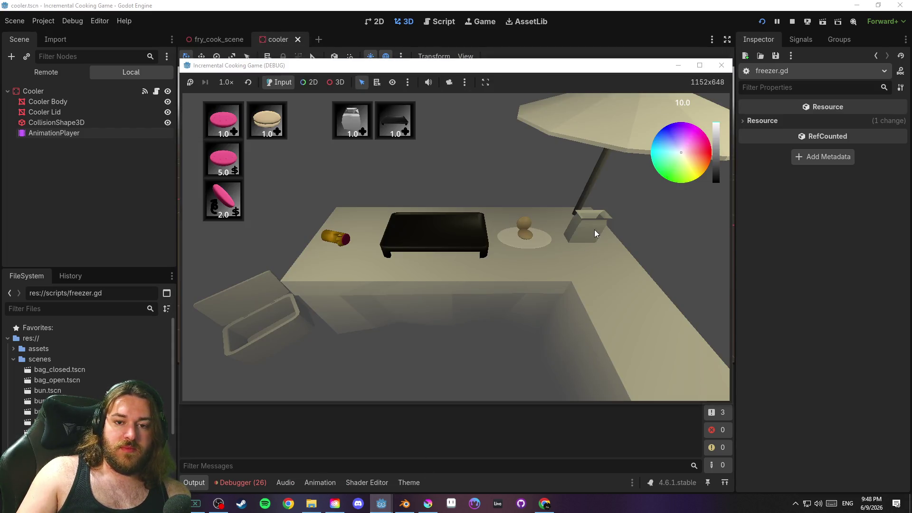
pyautogui.click(722, 55)
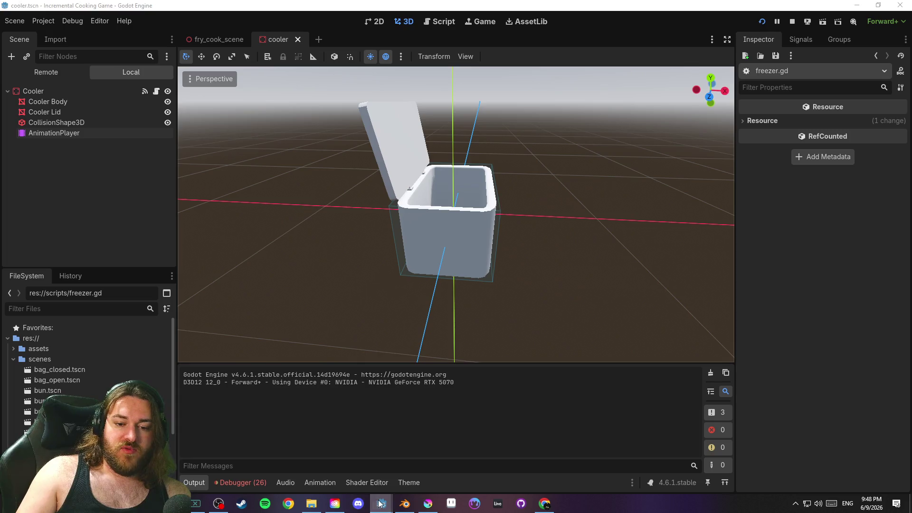
pyautogui.moveTo(382, 503)
pyautogui.click(424, 470)
pyautogui.click(722, 65)
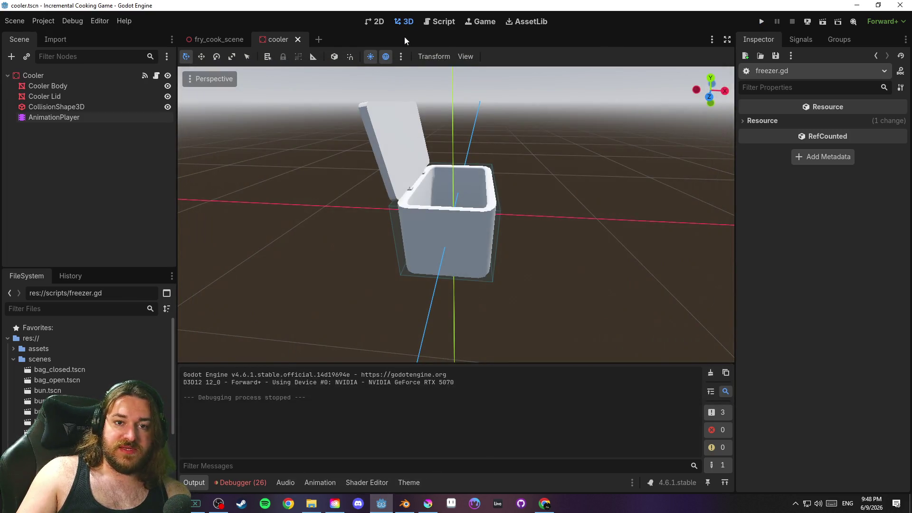
pyautogui.click(433, 23)
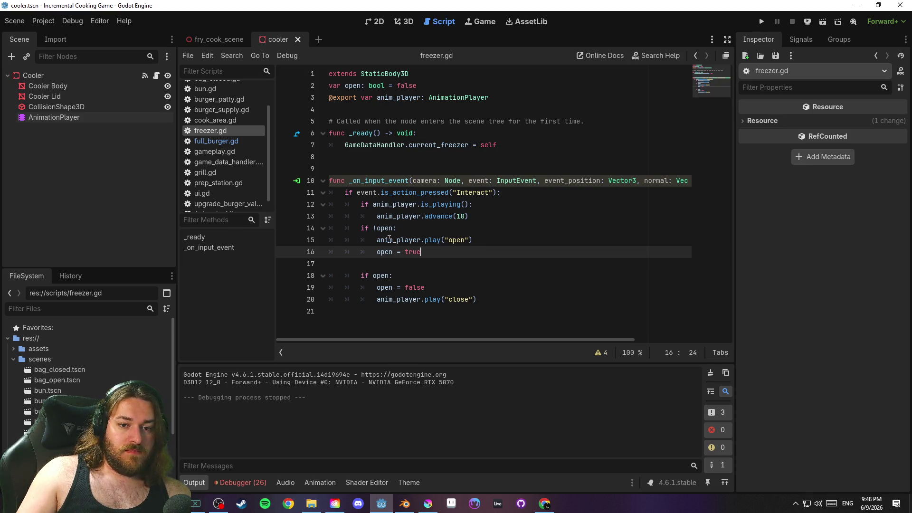
# Rewrite line 14 as 'if open == false:' and save the script
pyautogui.click(377, 229)
pyautogui.press('BackSpace')
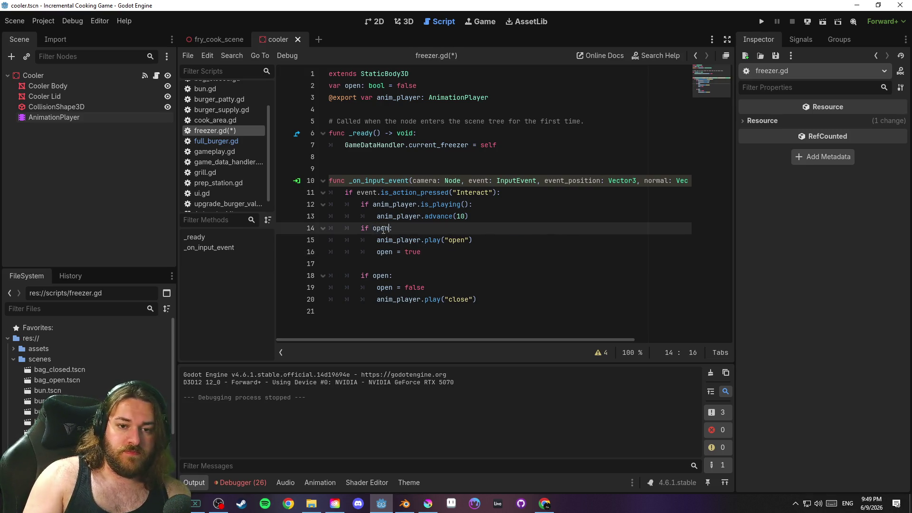
pyautogui.write('= false')
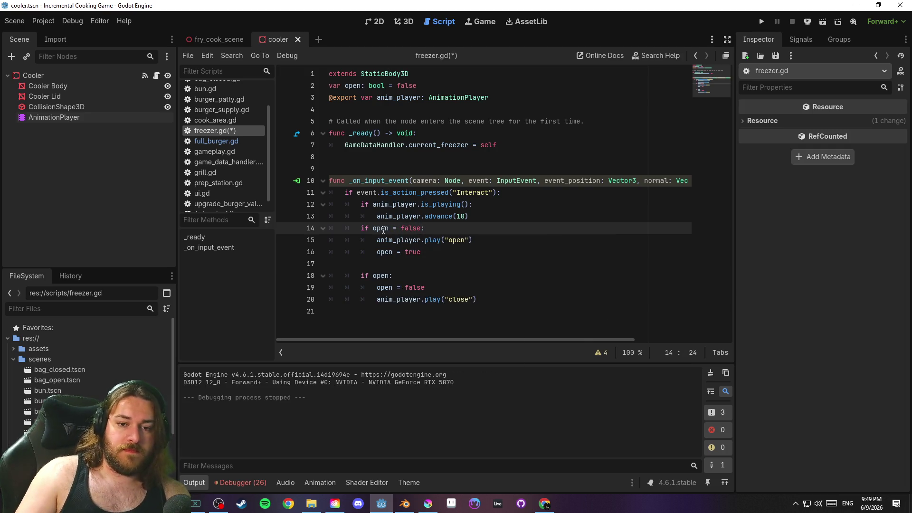
pyautogui.click(436, 264)
pyautogui.hotkey('ctrl', 's')
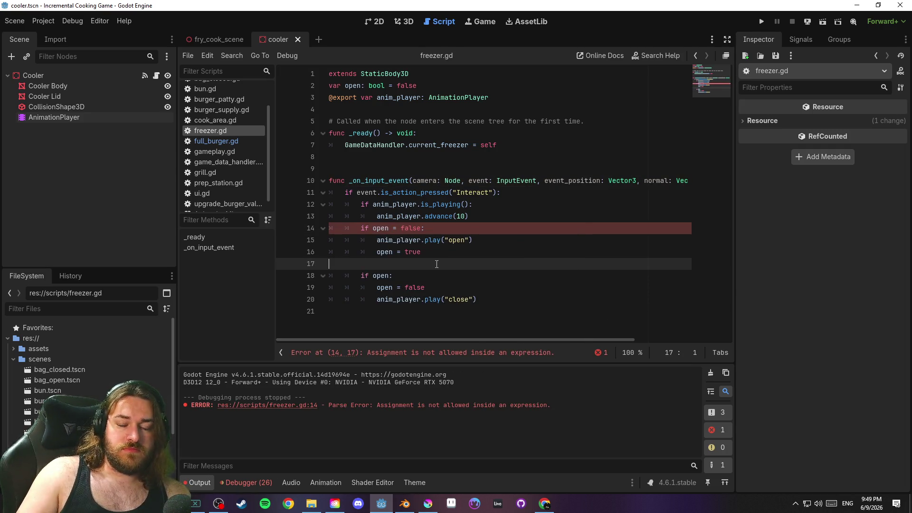
pyautogui.click(401, 228)
pyautogui.write('=')
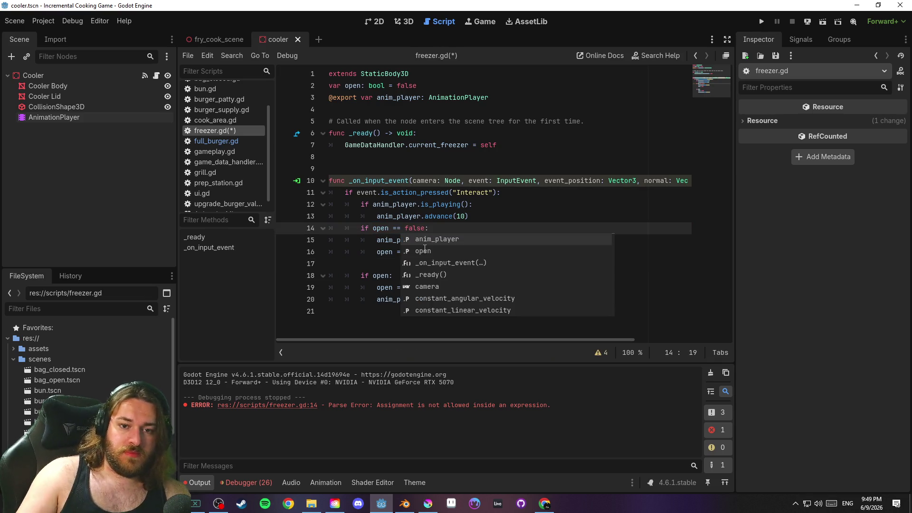
pyautogui.press('Escape')
pyautogui.hotkey('ctrl', 's')
# Change the close check to 'if open == true:', save, and run the game to try the lid
pyautogui.click(393, 276)
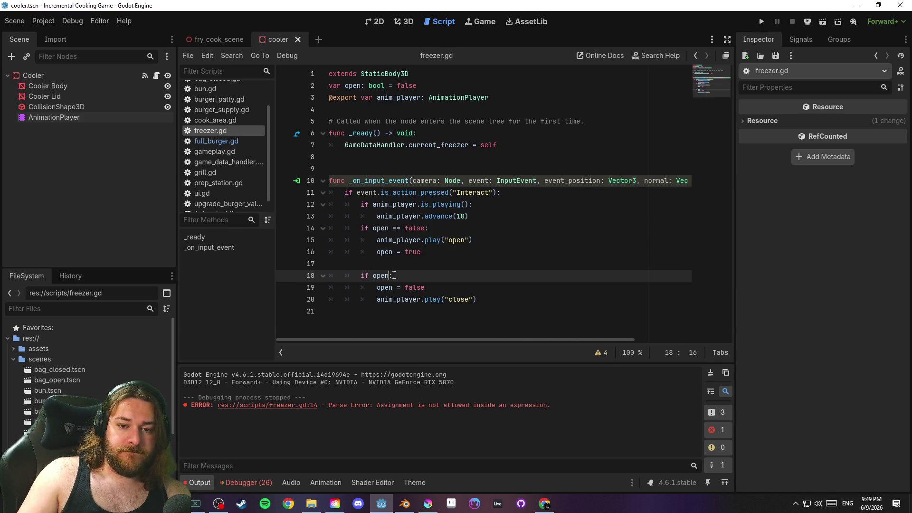
pyautogui.write('== true')
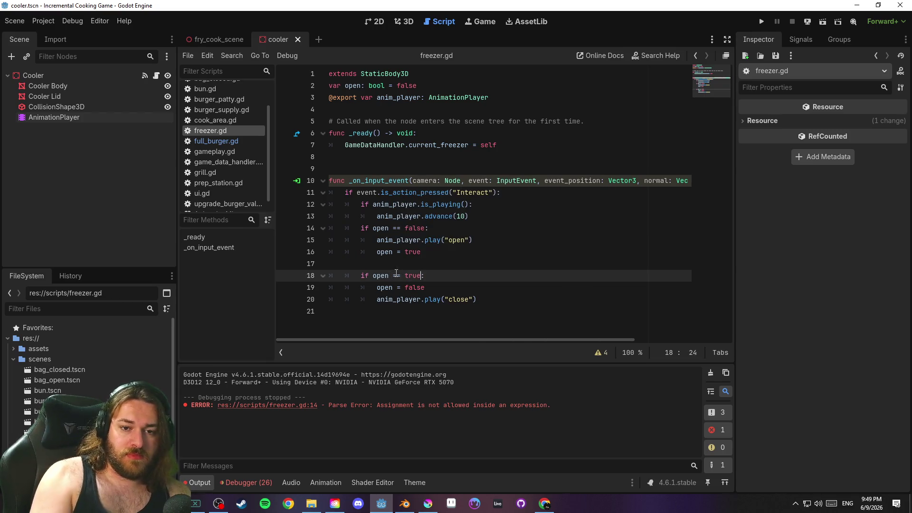
pyautogui.click(435, 228)
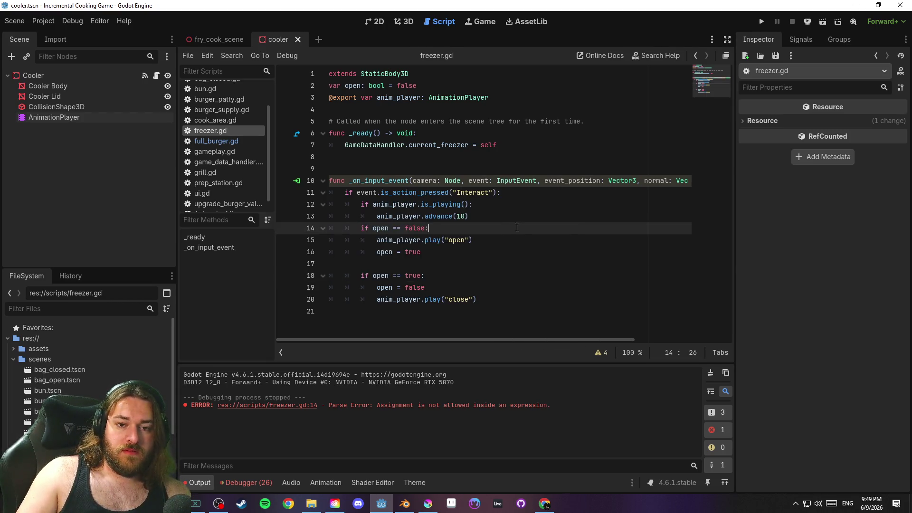
pyautogui.hotkey('ctrl', 's')
pyautogui.click(762, 23)
pyautogui.click(266, 336)
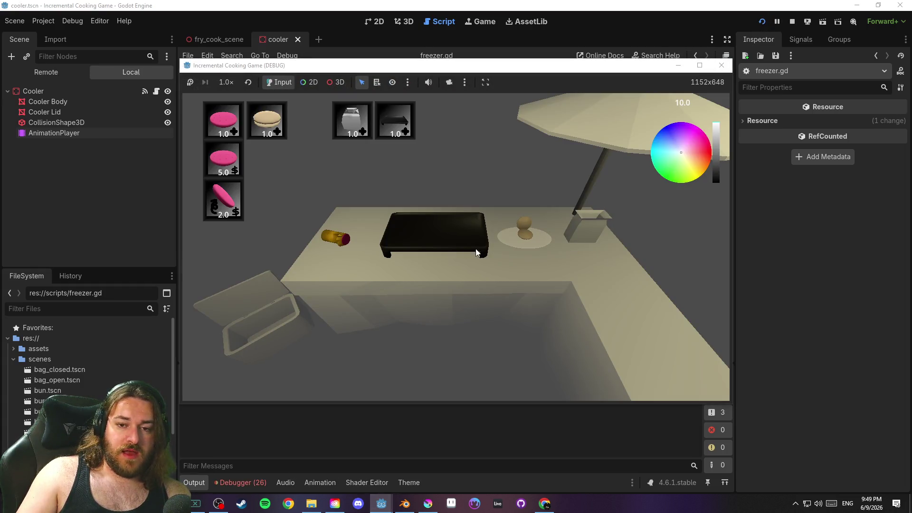
# Close the test game, save with Ctrl+S, and review the open and close blocks
pyautogui.click(722, 65)
pyautogui.press('Down')
pyautogui.hotkey('ctrl', 's')
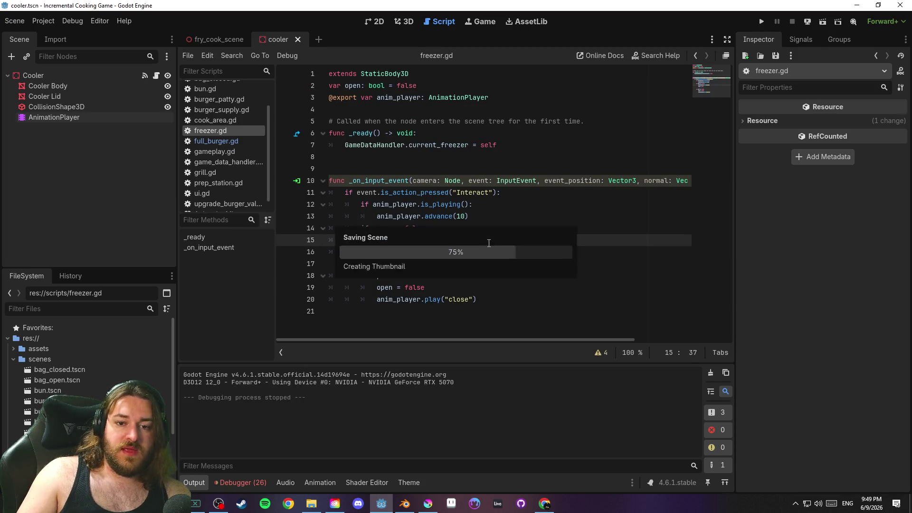
pyautogui.press('Down')
pyautogui.press('Down')
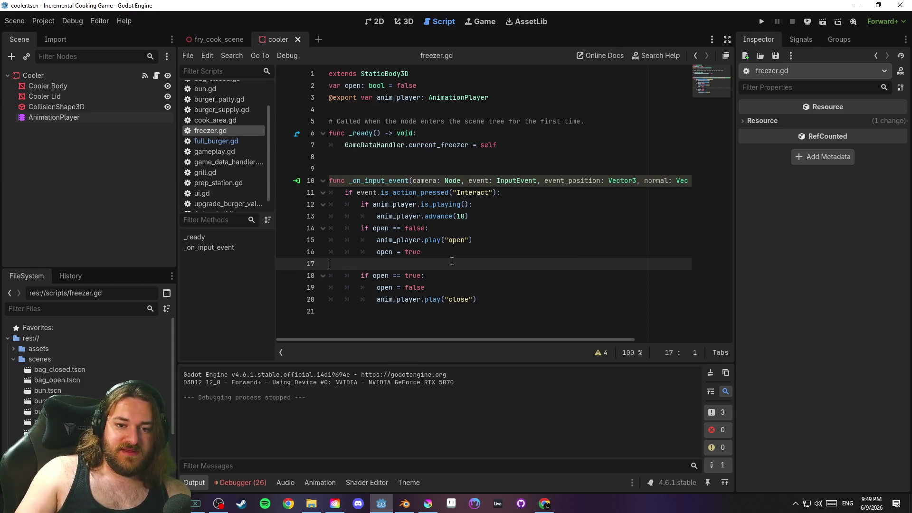
pyautogui.press('Down')
pyautogui.press('Up')
pyautogui.hotkey('ctrl', 's')
pyautogui.click(478, 286)
pyautogui.click(478, 276)
pyautogui.click(478, 252)
pyautogui.click(478, 265)
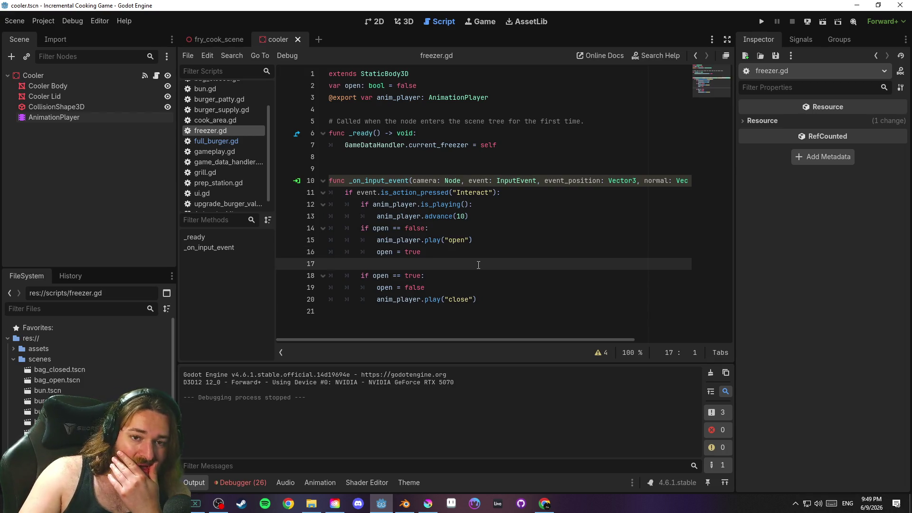
# Save the cooler scene and freezer.gd through Scene > Save Scene
pyautogui.click(17, 23)
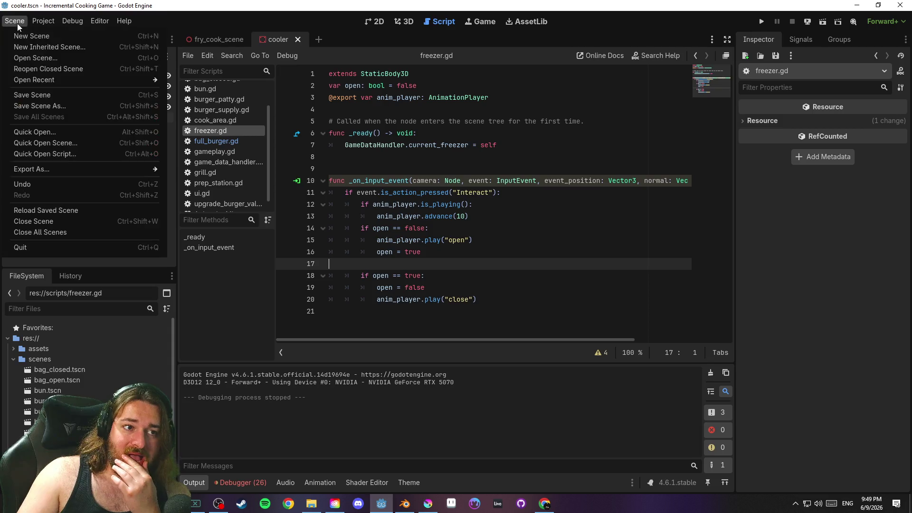
pyautogui.click(95, 95)
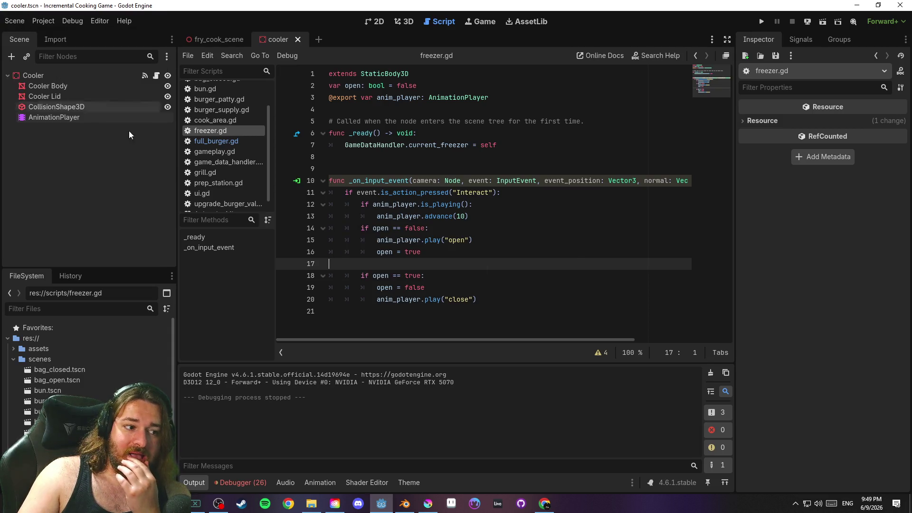
pyautogui.click(458, 240)
pyautogui.click(466, 252)
pyautogui.click(473, 265)
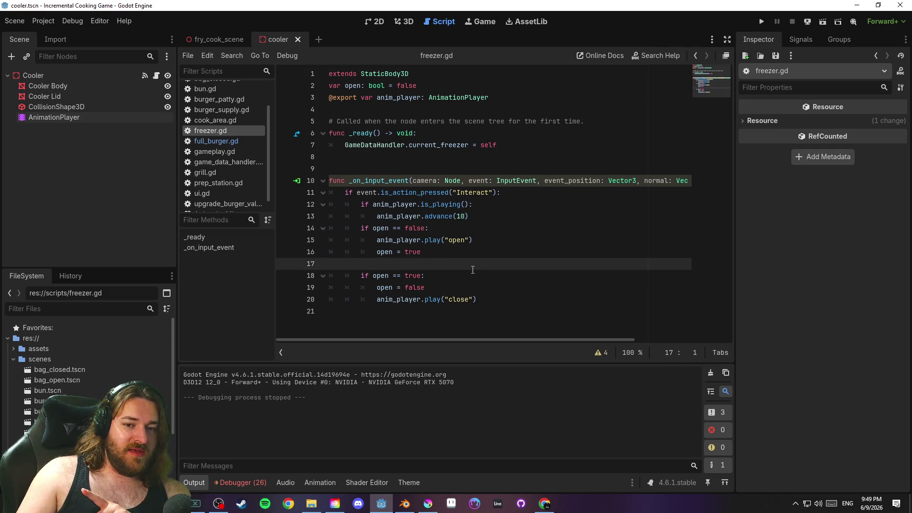
pyautogui.click(19, 21)
pyautogui.click(85, 96)
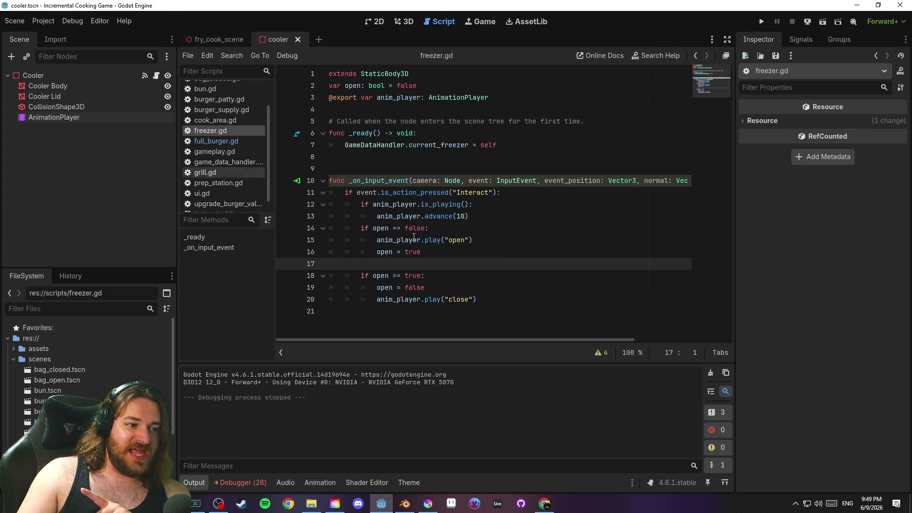
pyautogui.click(471, 252)
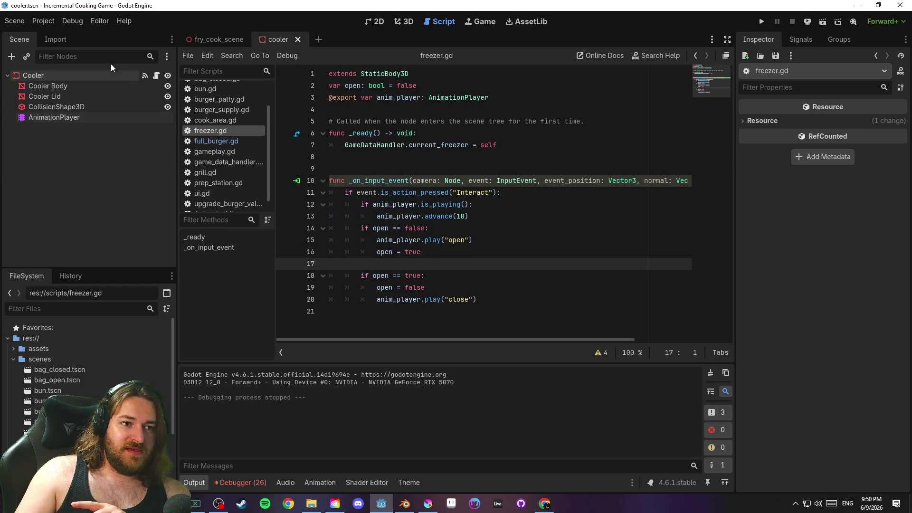
pyautogui.click(14, 22)
pyautogui.click(81, 95)
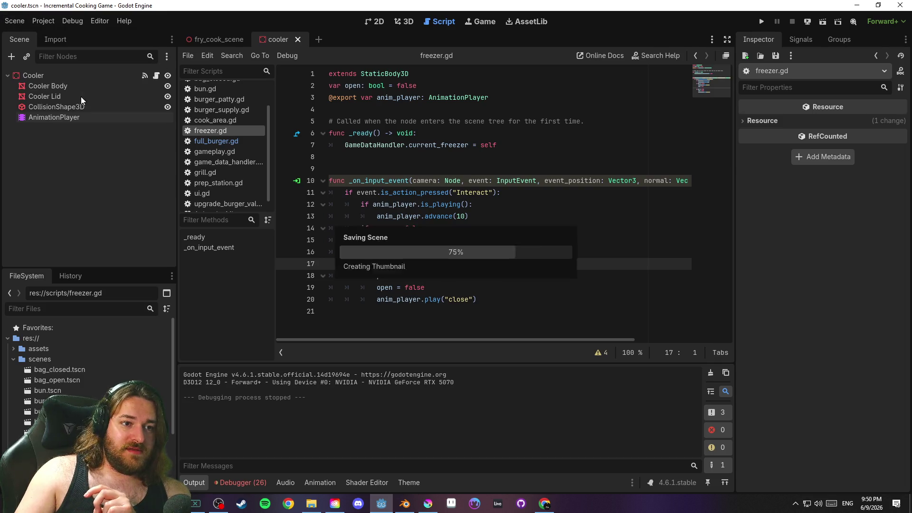
pyautogui.click(17, 22)
pyautogui.click(96, 96)
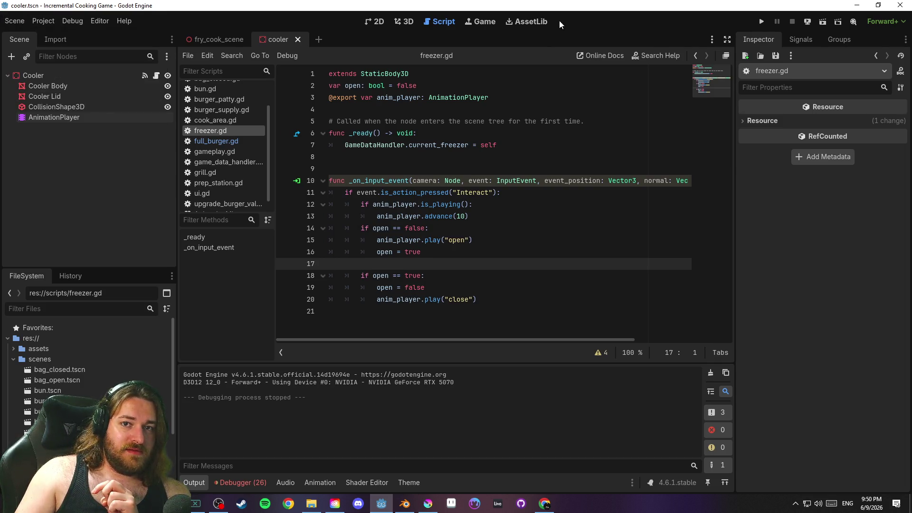
pyautogui.doubleClick(510, 6)
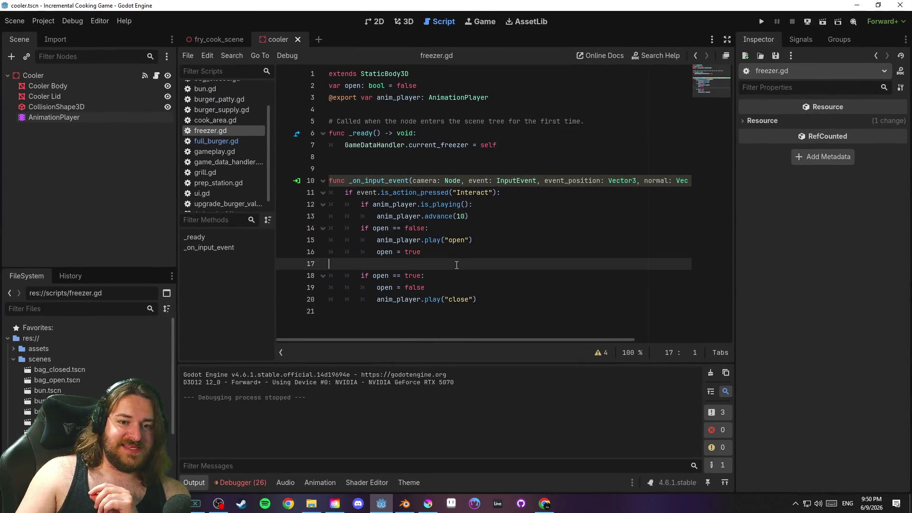
# Delete empty line 17 and save via Scene > Save Scene
pyautogui.press('Left')
pyautogui.click(445, 263)
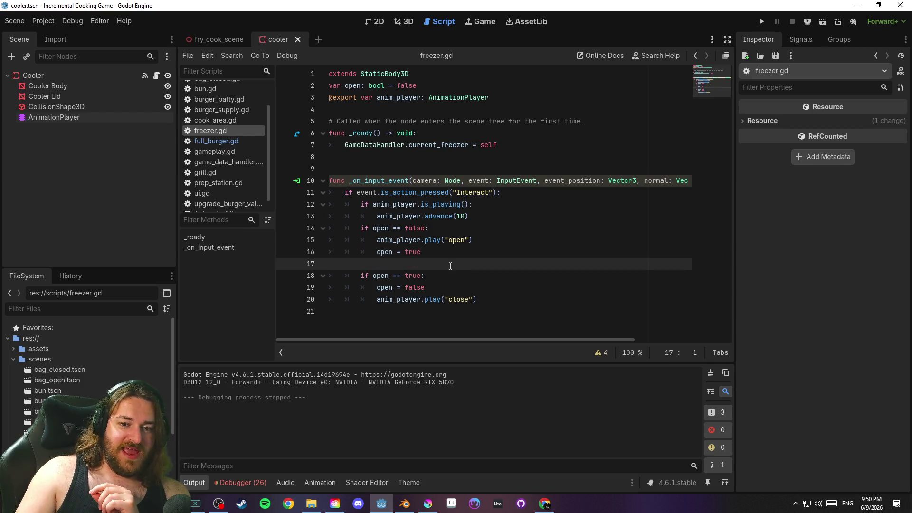
pyautogui.press('BackSpace')
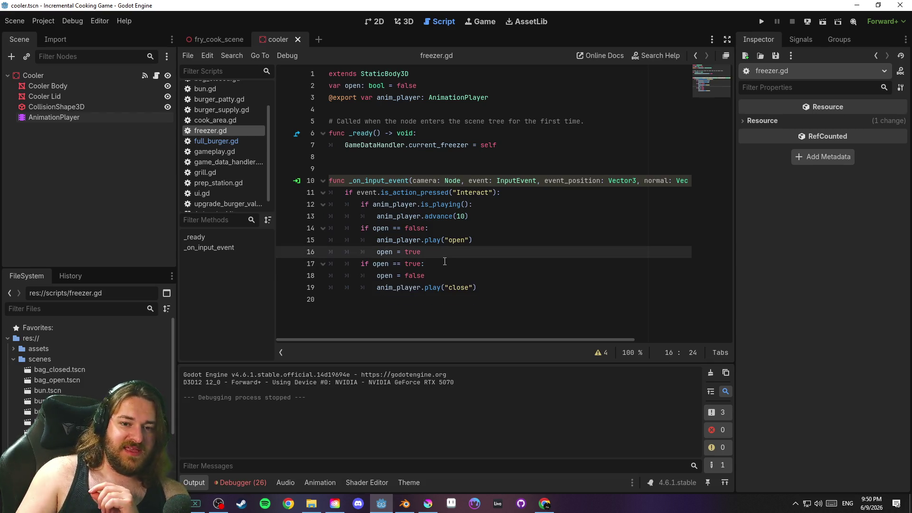
pyautogui.click(15, 21)
pyautogui.click(84, 96)
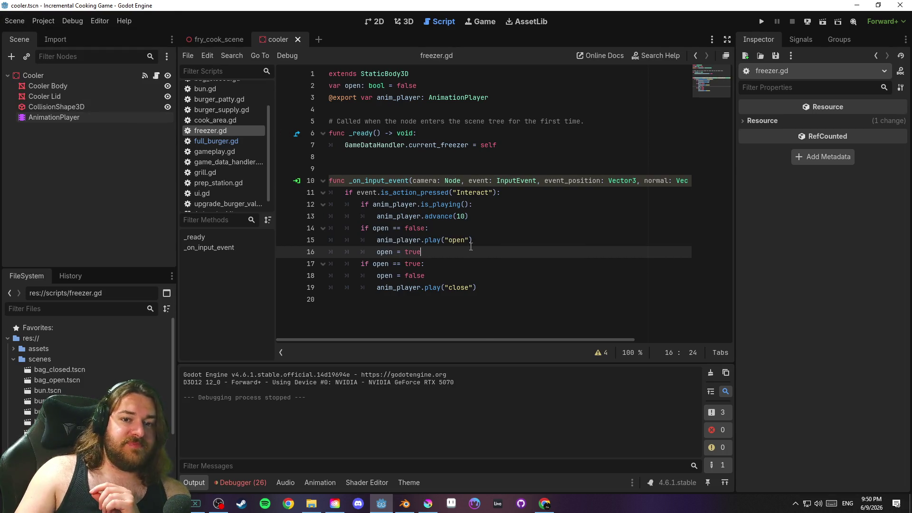
# Review the 'if open == true' block on lines 18–19 and save the scene again
pyautogui.click(499, 279)
pyautogui.click(496, 286)
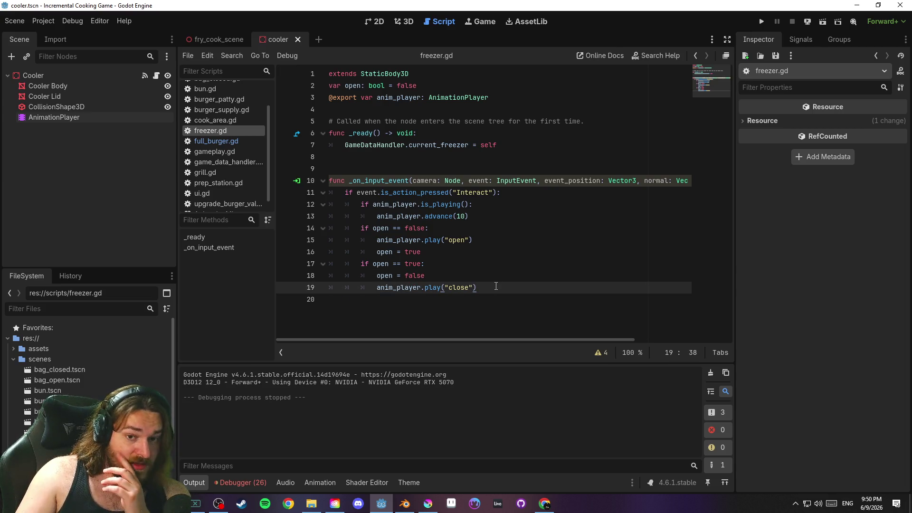
pyautogui.press('Up')
pyautogui.press('Down')
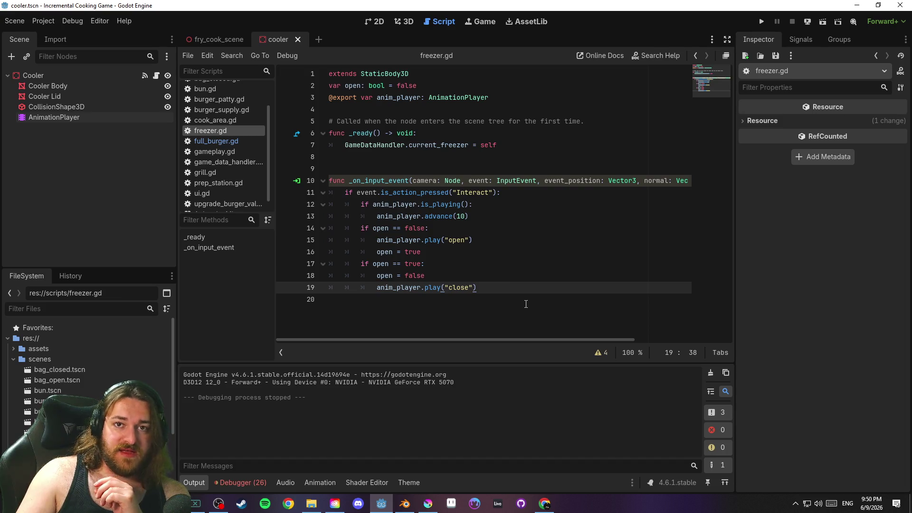
pyautogui.click(15, 21)
pyautogui.click(89, 95)
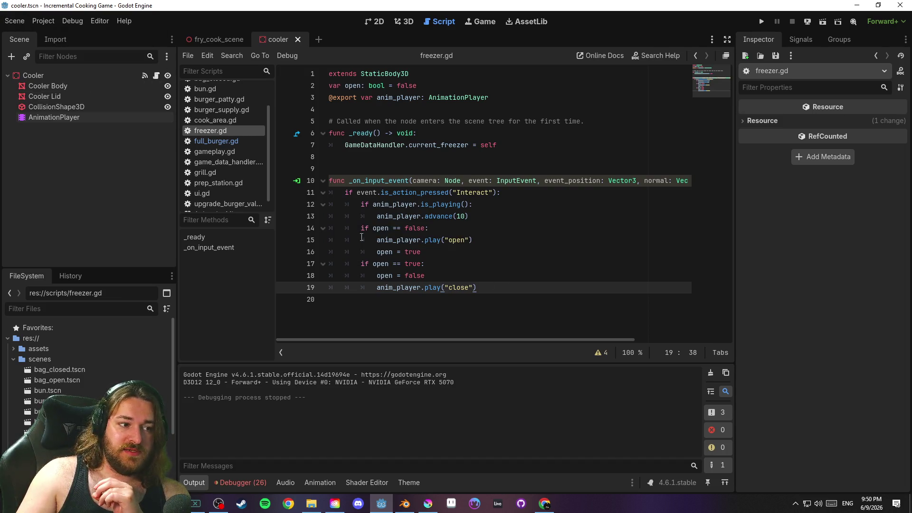
pyautogui.press('Up')
pyautogui.press('Down')
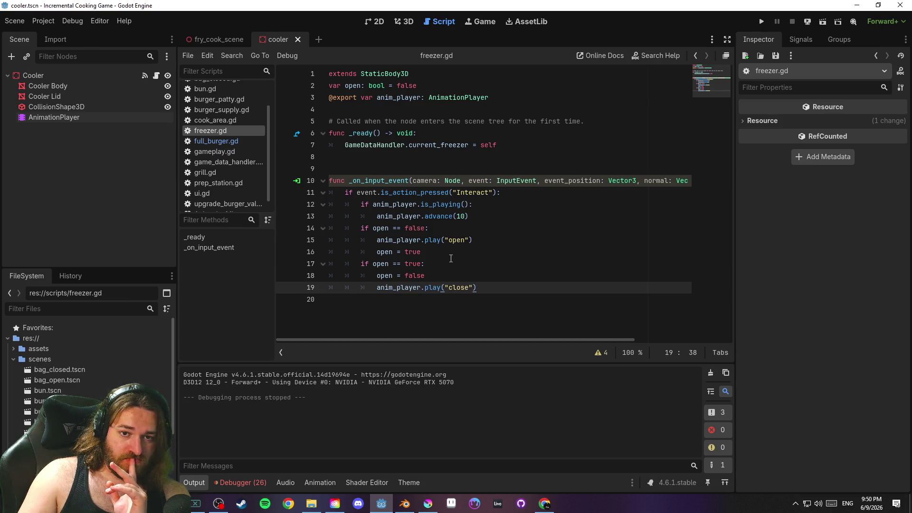
pyautogui.click(17, 22)
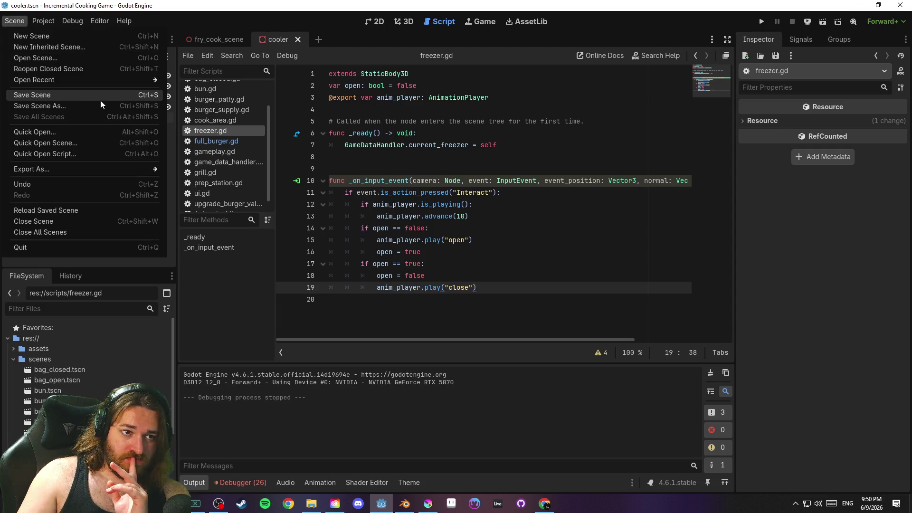
pyautogui.click(100, 96)
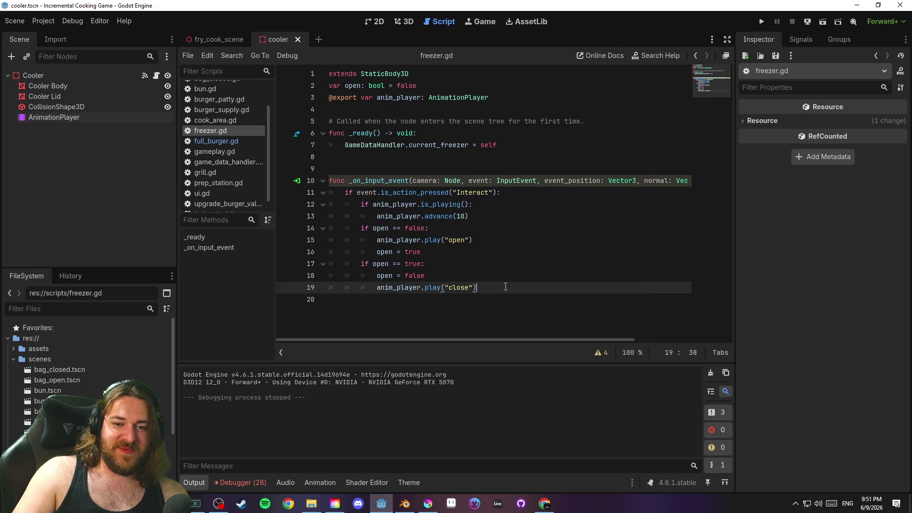
# Insert blank lines after 'open = true' and after the advance(10) line, then save
pyautogui.click(483, 254)
pyautogui.press('Return')
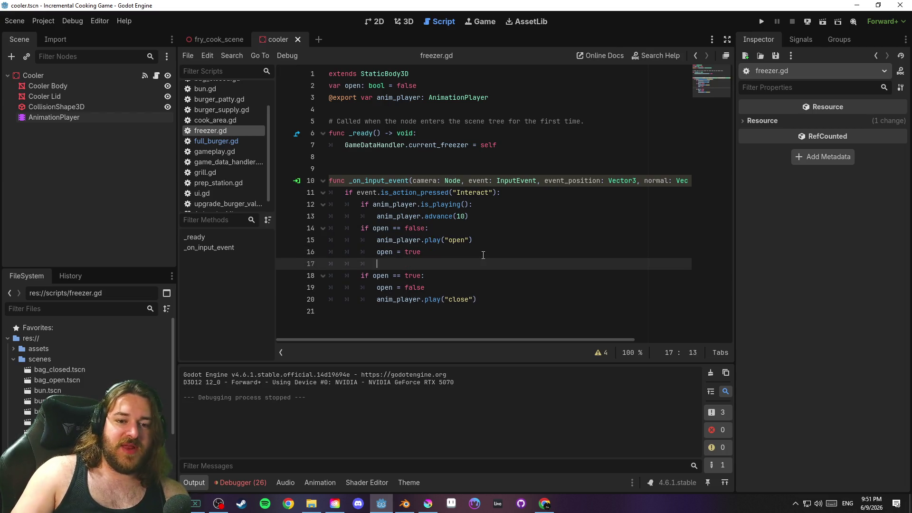
pyautogui.press('BackSpace')
pyautogui.press('BackSpace')
pyautogui.press('BackSpace')
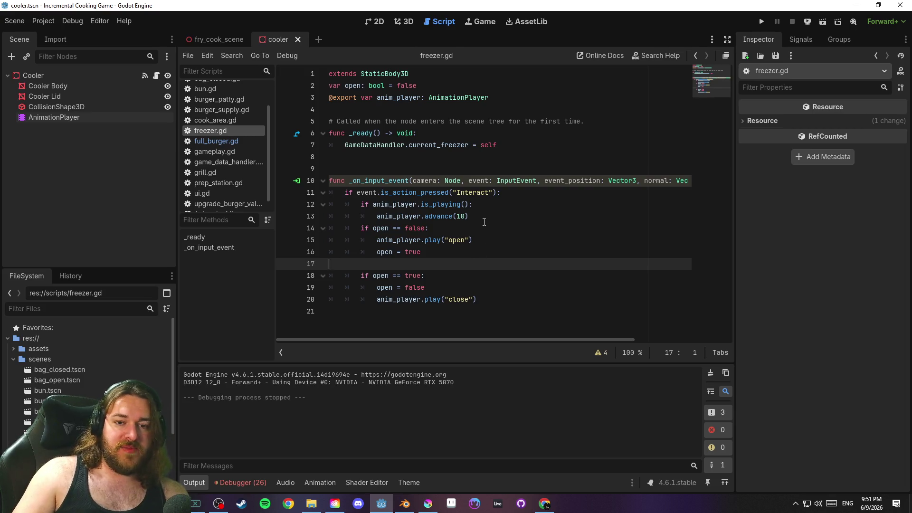
pyautogui.click(485, 222)
pyautogui.press('Return')
pyautogui.press('BackSpace')
pyautogui.press('BackSpace')
pyautogui.press('BackSpace')
pyautogui.click(485, 222)
pyautogui.hotkey('ctrl', 's')
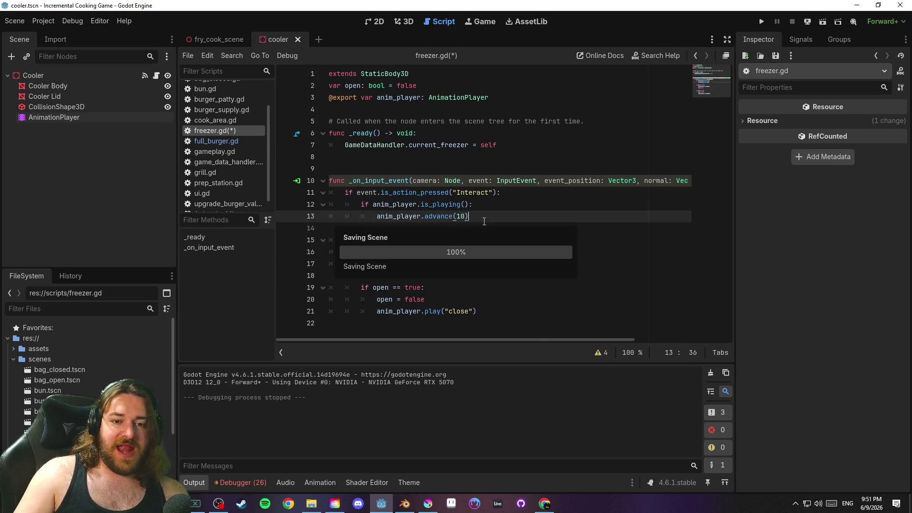
# Check the new blank-line spacing and select the Cooler Body node in the scene tree
pyautogui.click(475, 240)
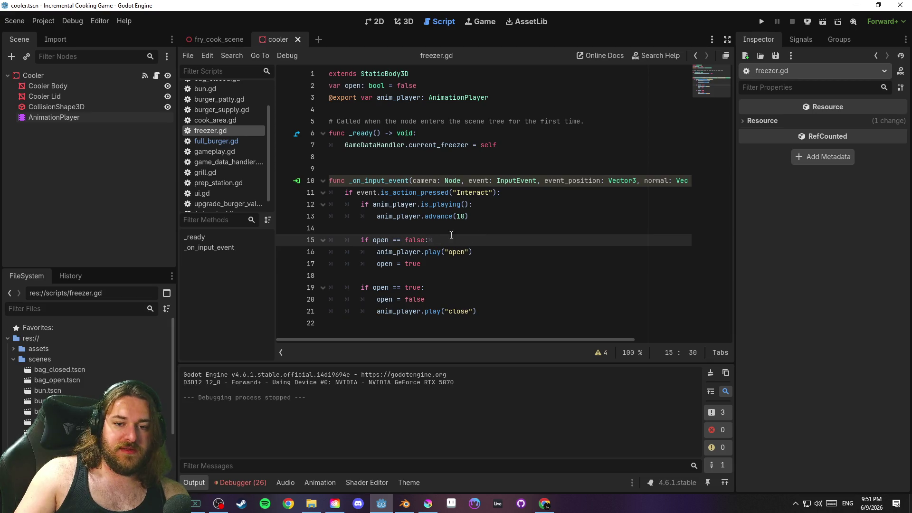
pyautogui.press('Up')
pyautogui.click(435, 276)
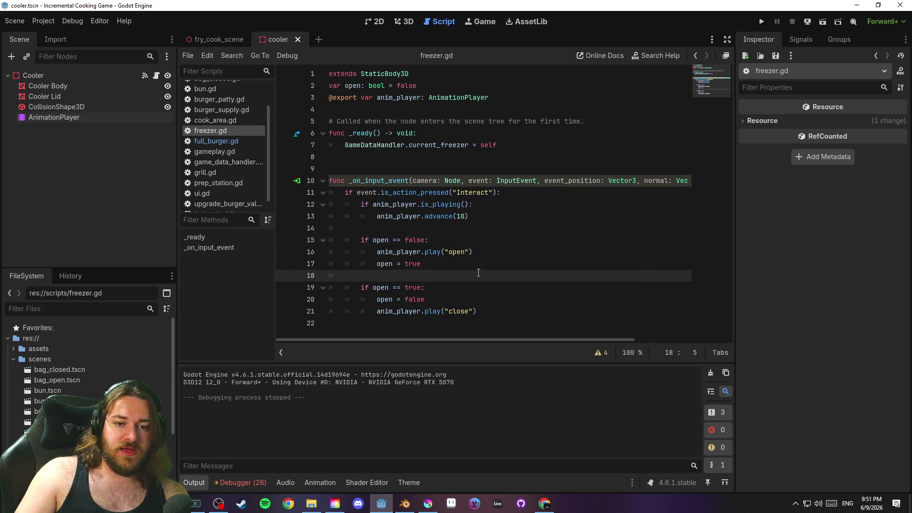
pyautogui.click(464, 229)
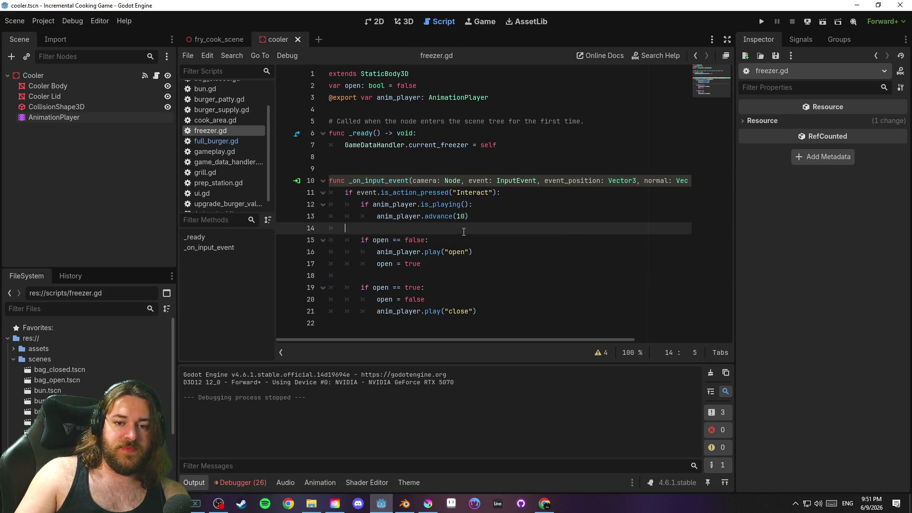
pyautogui.click(79, 84)
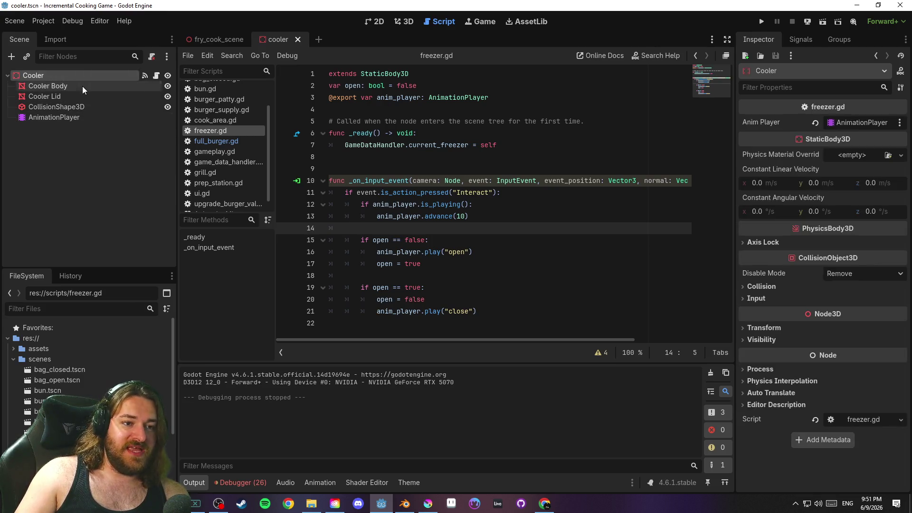
# Inspect the Cooler, Cooler Lid and CollisionShape3D nodes, ending on the AnimationPlayer's animations
pyautogui.click(81, 96)
pyautogui.click(87, 107)
pyautogui.click(89, 117)
pyautogui.click(75, 96)
pyautogui.click(70, 76)
pyautogui.click(76, 86)
pyautogui.click(78, 96)
pyautogui.click(79, 107)
pyautogui.click(81, 116)
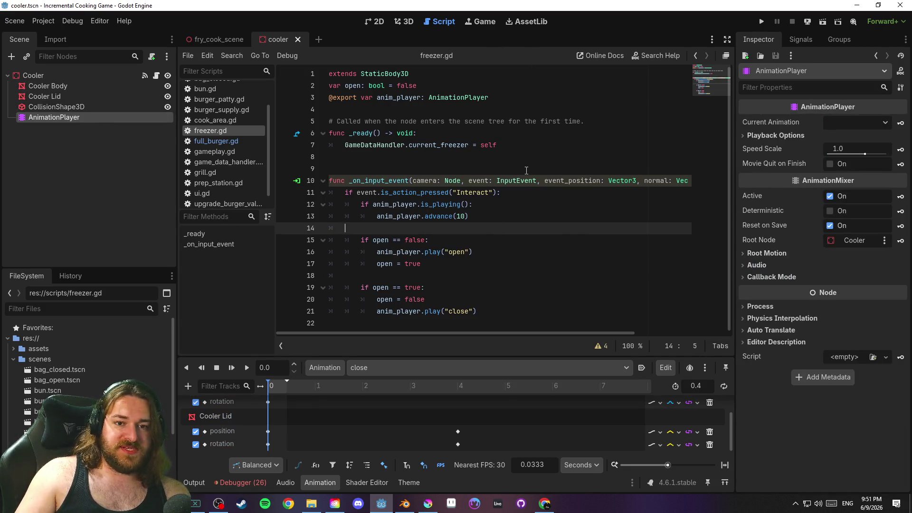
# Save freezer.gd with Ctrl+S and run the game with F5 to test the lid
pyautogui.click(482, 217)
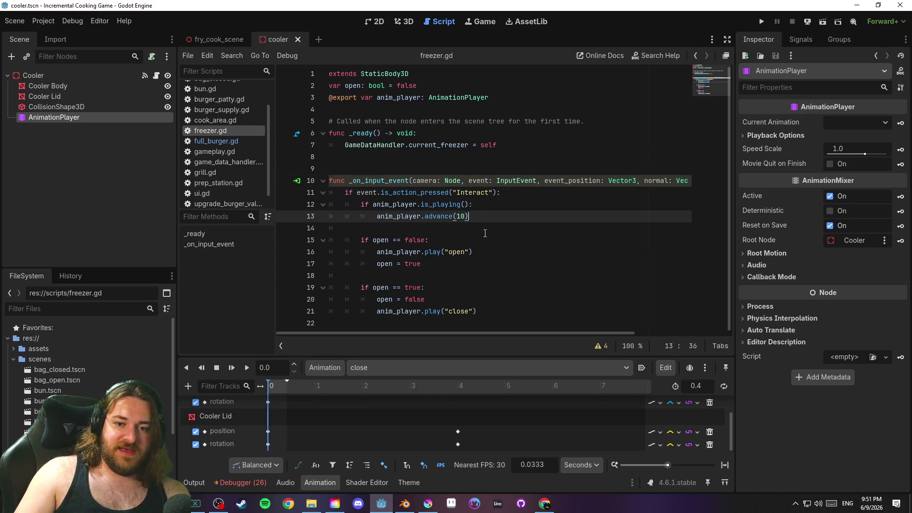
pyautogui.click(485, 232)
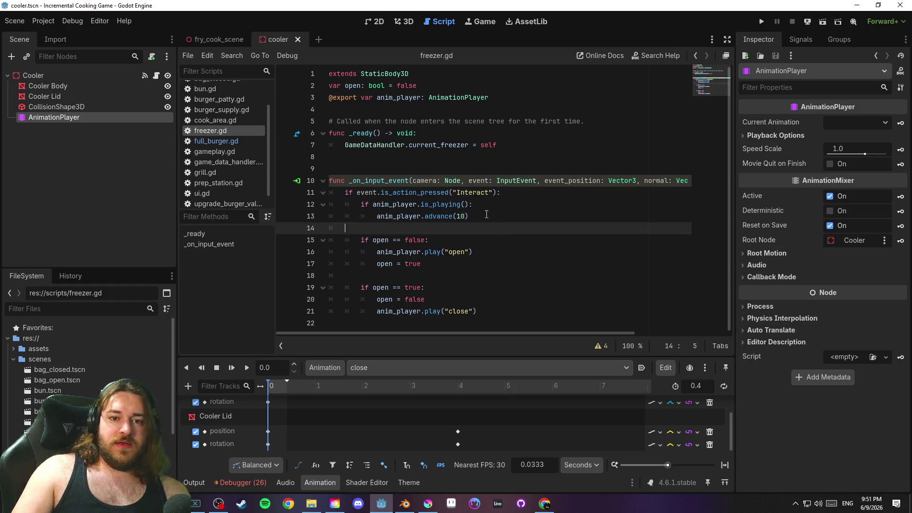
pyautogui.press('Up')
pyautogui.press('Up')
pyautogui.press('Up')
pyautogui.hotkey('ctrl', 's')
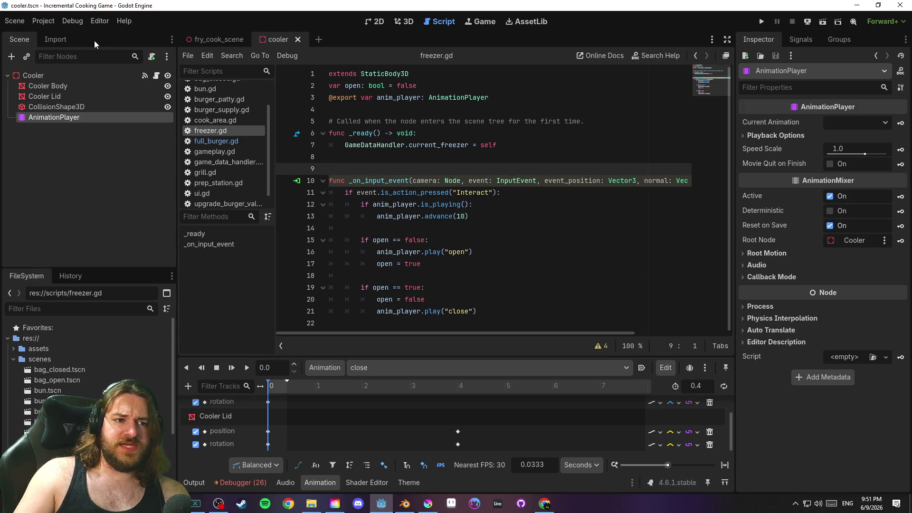
pyautogui.click(471, 280)
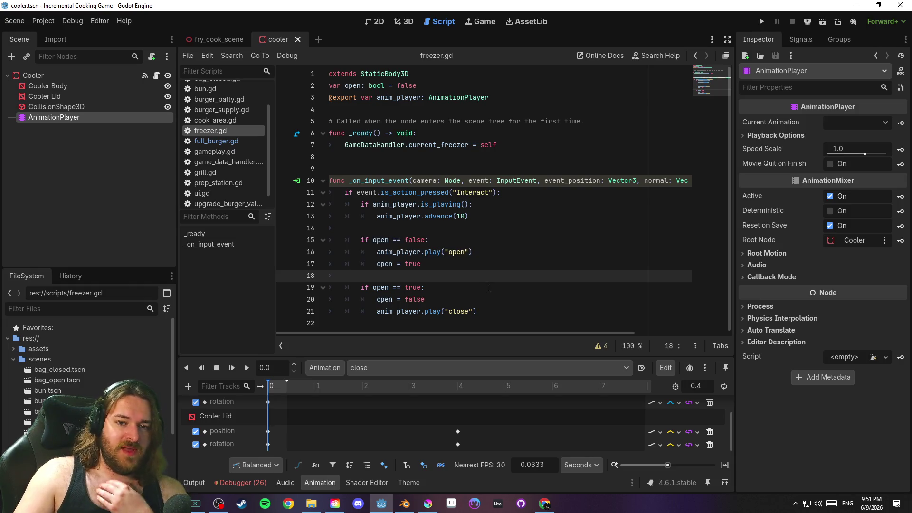
pyautogui.click(437, 230)
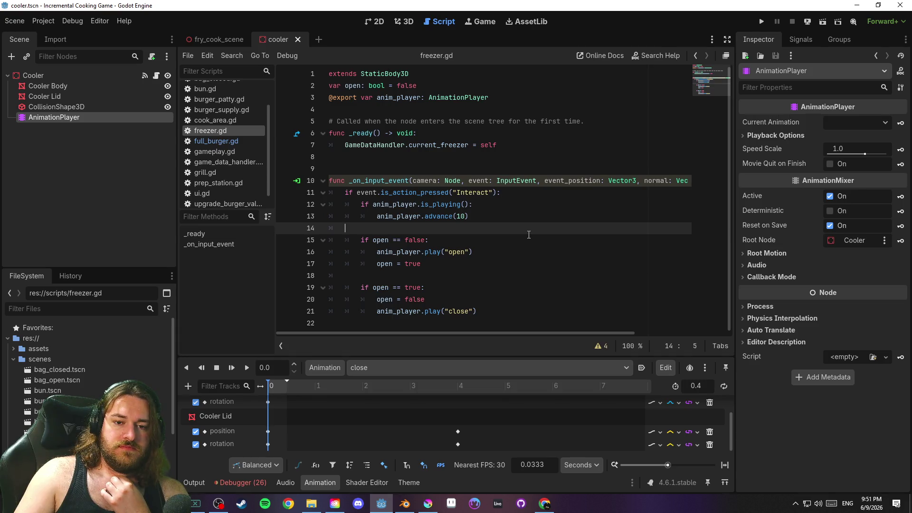
pyautogui.press('F5')
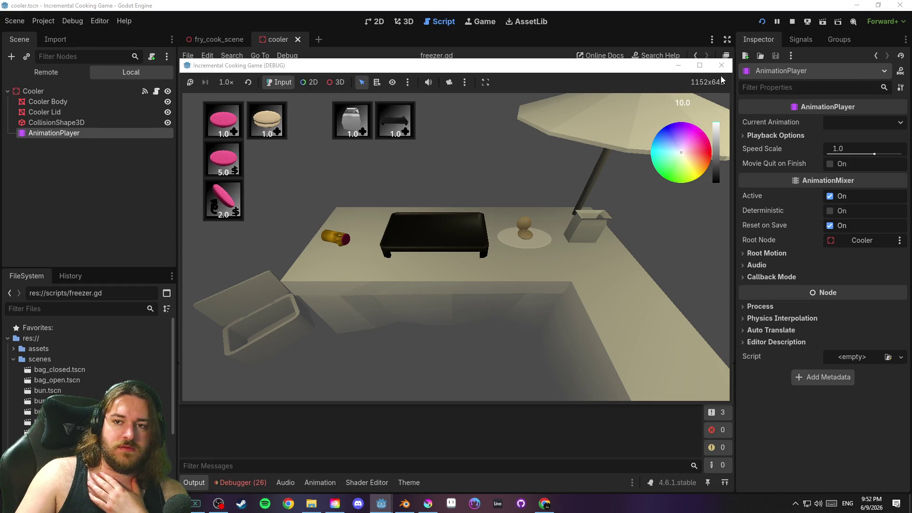
# Close the running debug game window with its close button
pyautogui.click(722, 65)
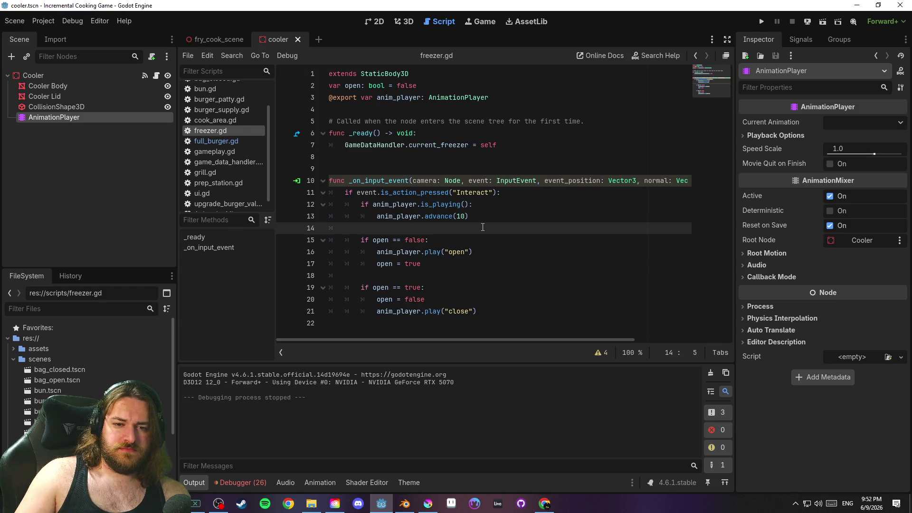
# Comment out the 'open = true' and 'open = false' lines with Ctrl+K and save
pyautogui.moveTo(428, 268); pyautogui.dragTo(329, 266)
pyautogui.moveTo(426, 300); pyautogui.dragTo(317, 298)
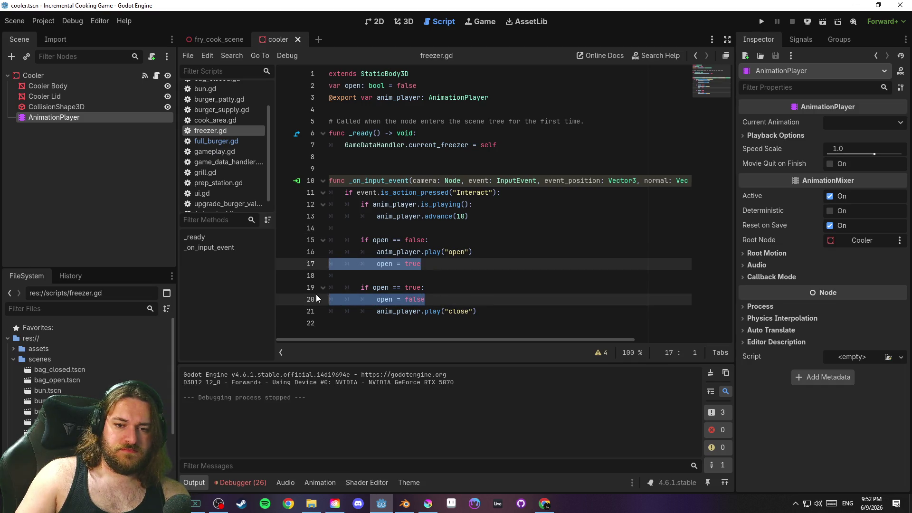
pyautogui.hotkey('ctrl', 'k')
pyautogui.hotkey('ctrl', 's')
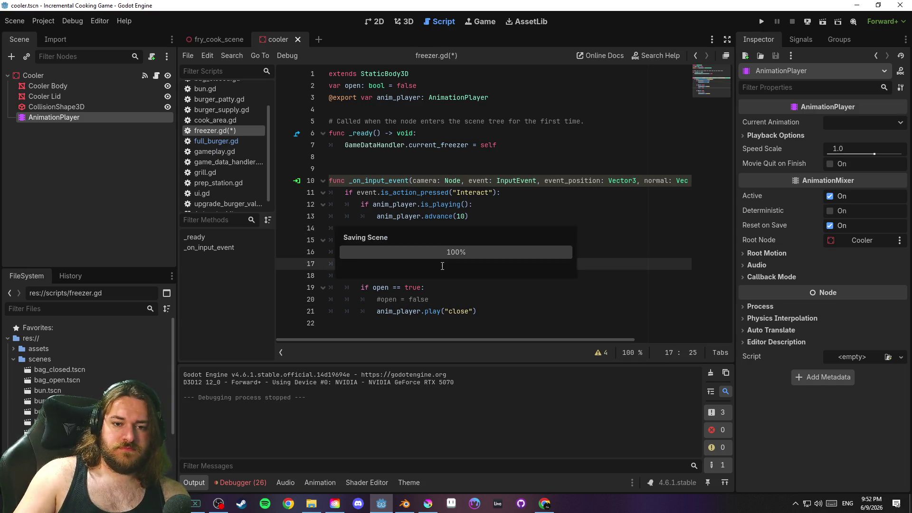
# Run the game, interact with the cooler lid, then close the game
pyautogui.press('F5')
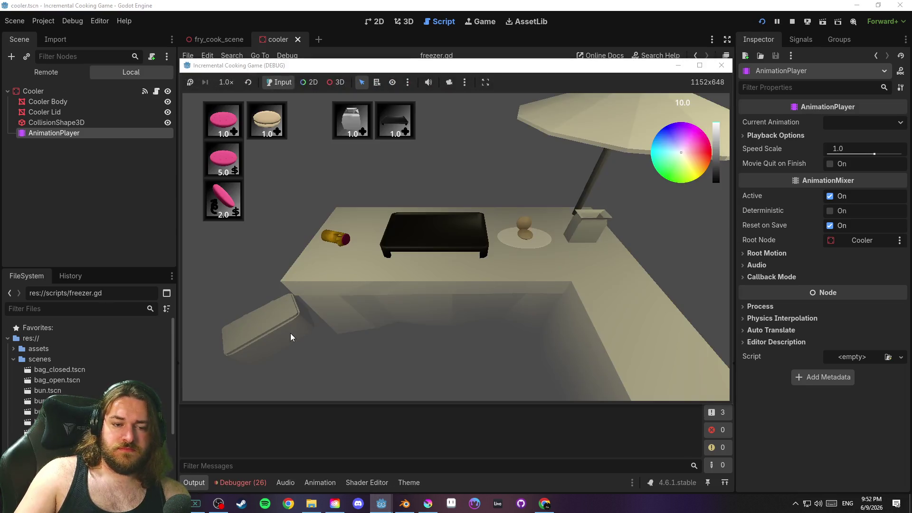
pyautogui.click(291, 337)
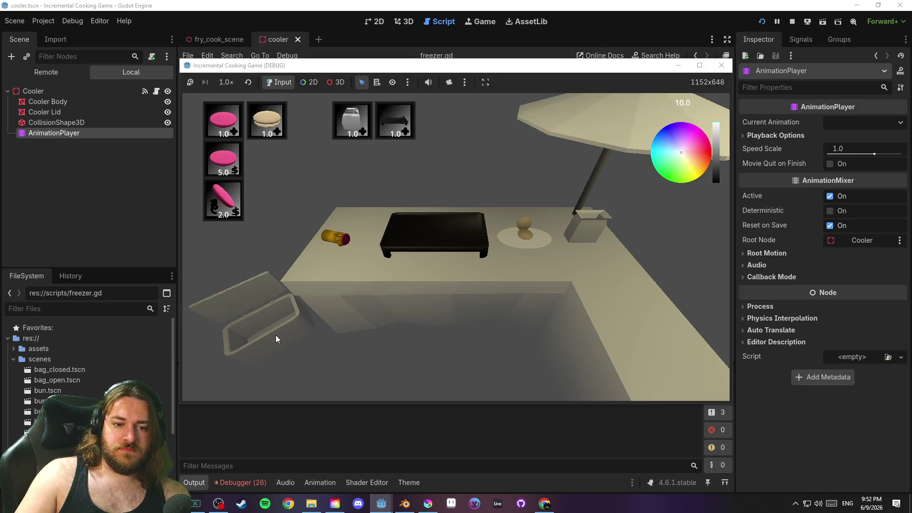
pyautogui.click(722, 65)
pyautogui.click(485, 232)
pyautogui.click(486, 238)
pyautogui.click(499, 252)
pyautogui.click(463, 226)
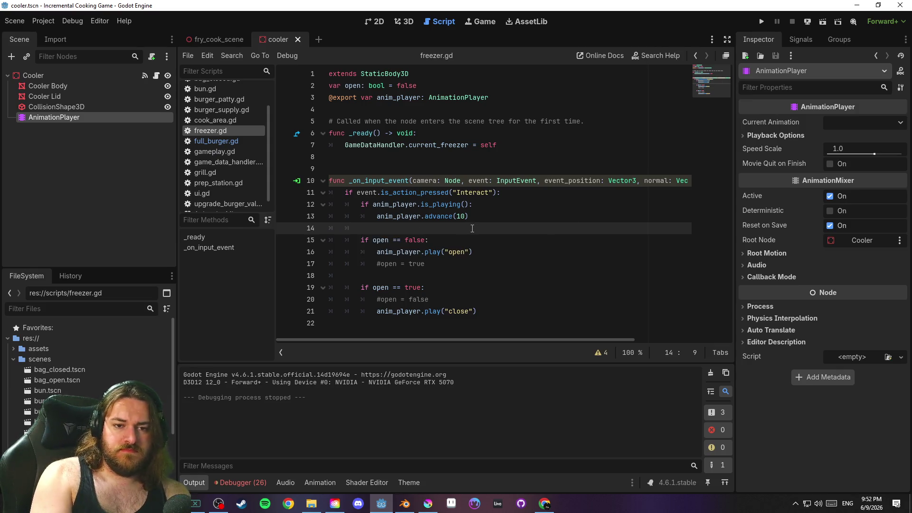
# Add open = !open on line 14 of freezer.gd and save the script
pyautogui.write('open = !open')
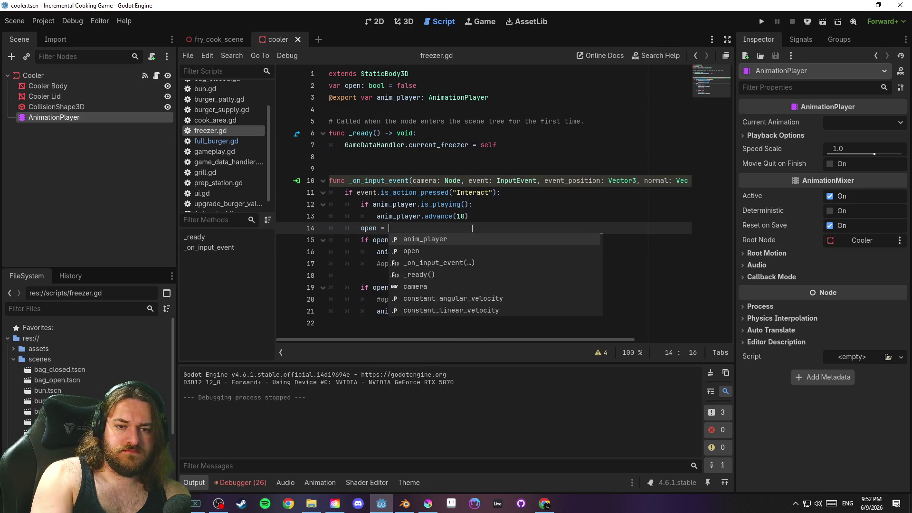
pyautogui.press('Escape')
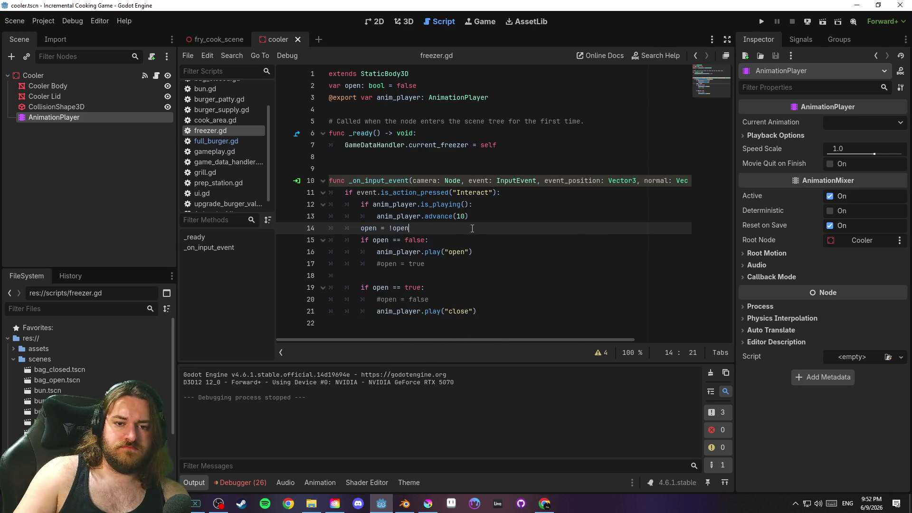
pyautogui.press('Return')
pyautogui.hotkey('ctrl', 's')
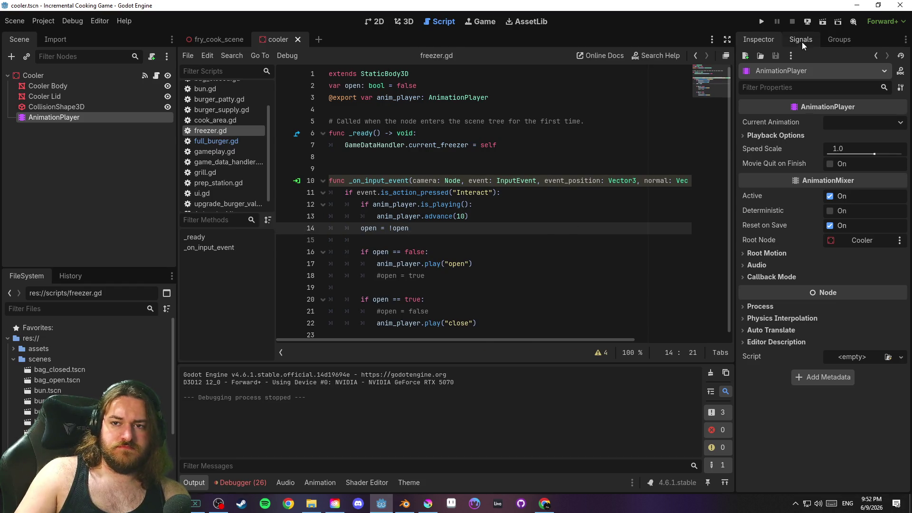
# Run the game, click the cooler to test the lid, then close the game
pyautogui.click(760, 21)
pyautogui.click(295, 328)
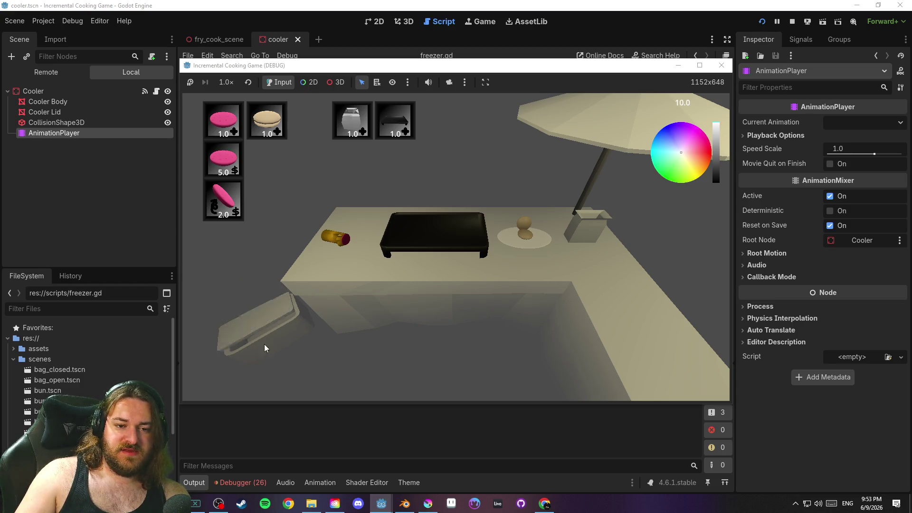
pyautogui.click(722, 65)
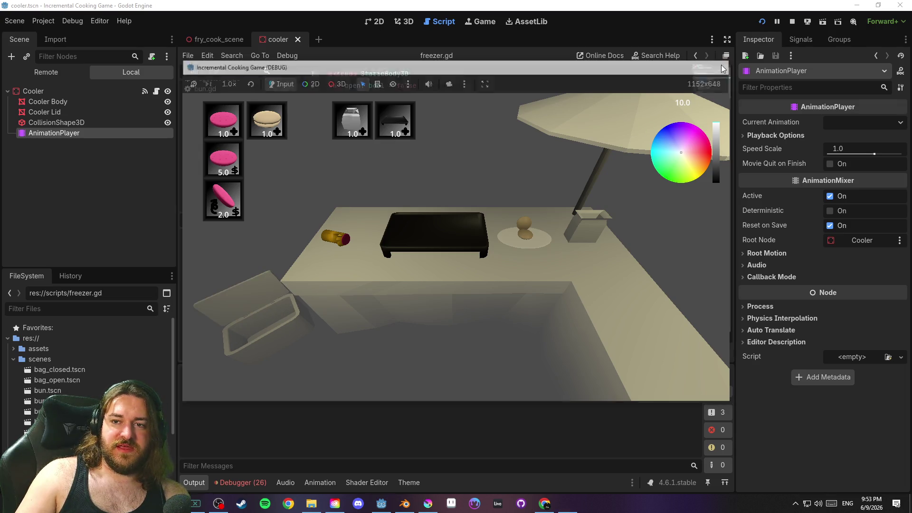
# Save the freezer.gd script and the scene
pyautogui.press('Up')
pyautogui.press('End')
pyautogui.click(505, 217)
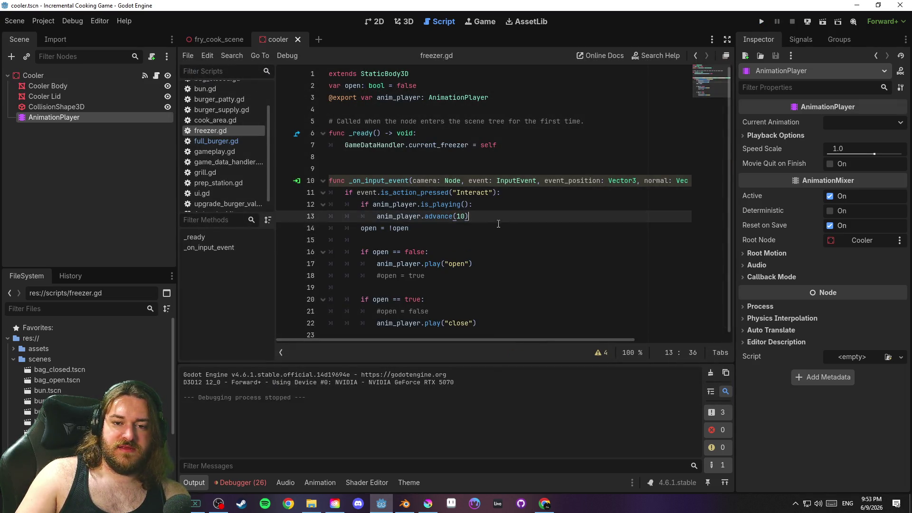
pyautogui.hotkey('ctrl', 's')
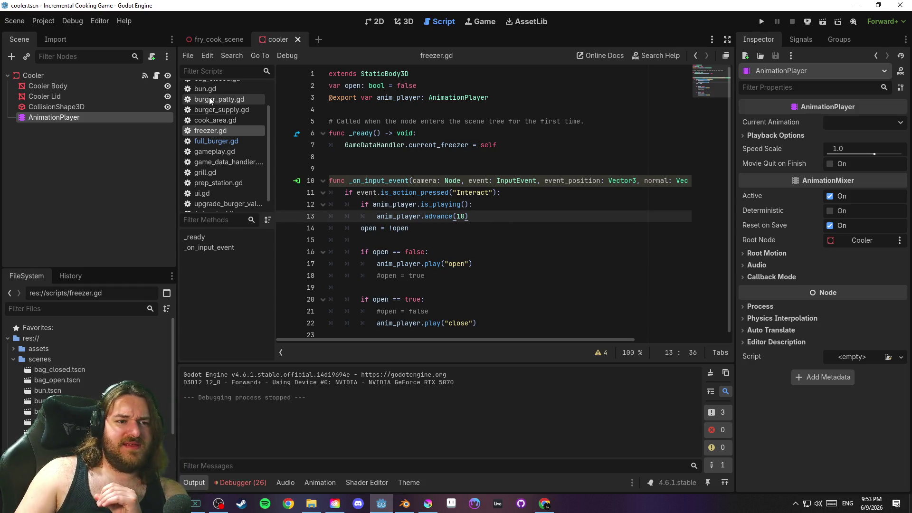
pyautogui.click(16, 22)
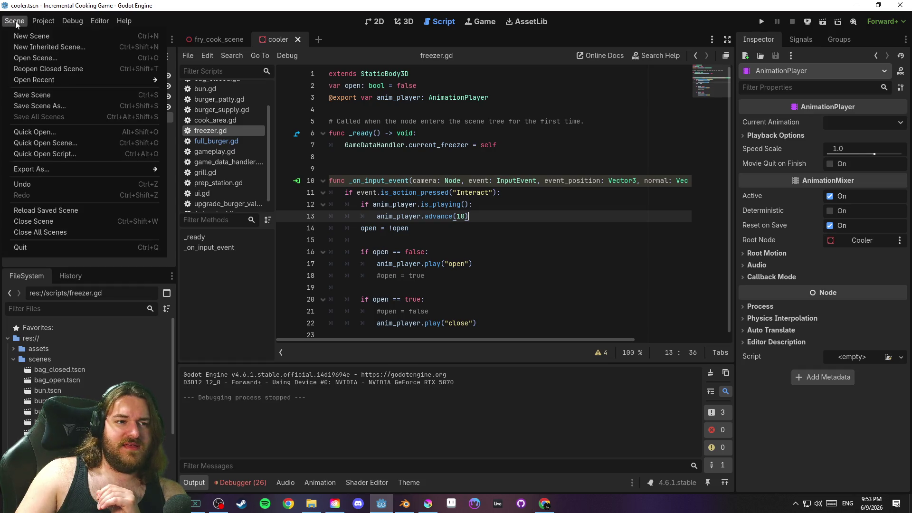
pyautogui.click(76, 92)
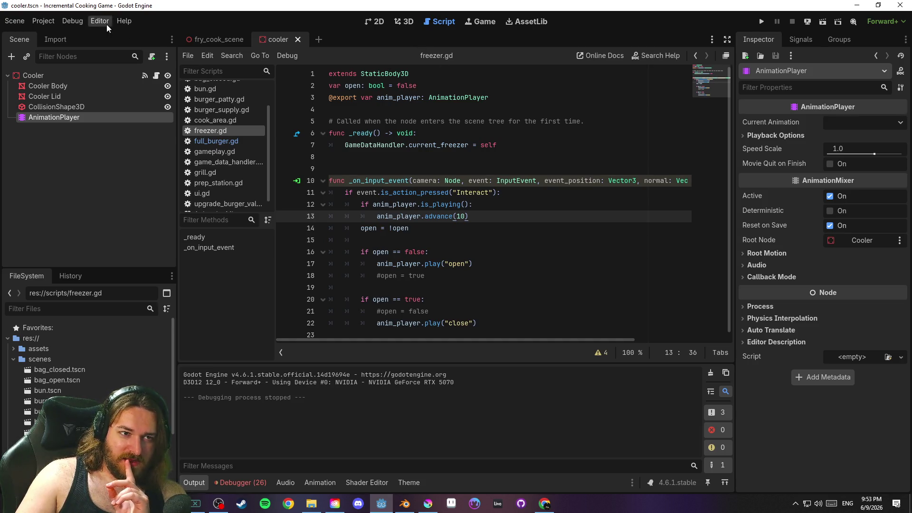
# Enable Debug > Visible Collision Shapes and run the project
pyautogui.click(72, 21)
pyautogui.click(135, 63)
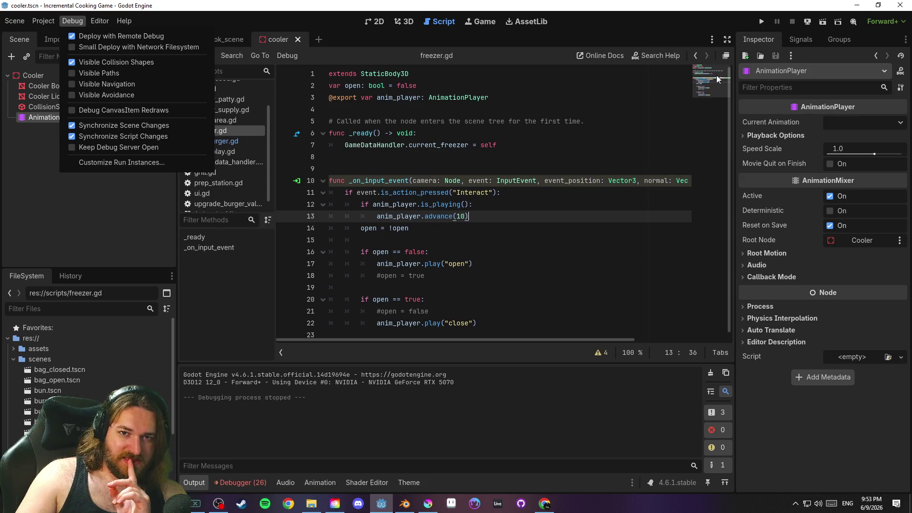
pyautogui.click(592, 38)
pyautogui.click(762, 22)
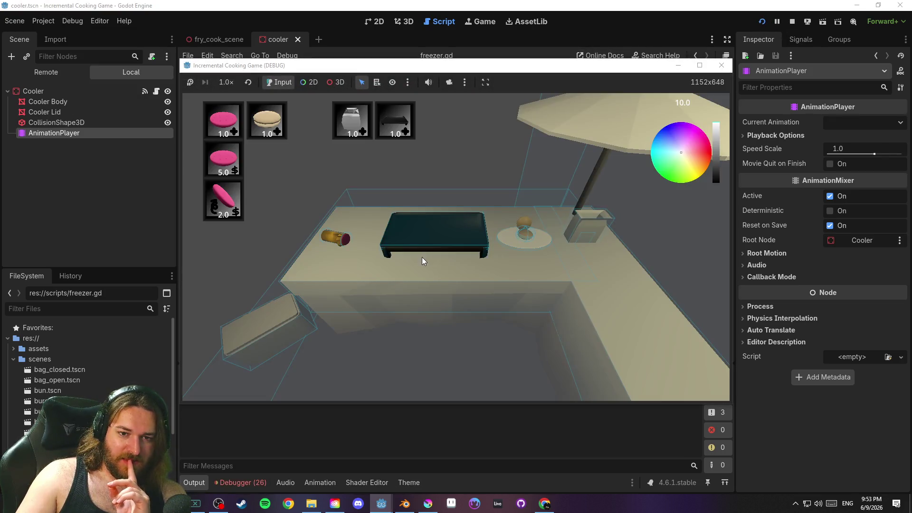
# Click the cooler lid repeatedly to open and close it, then stop the game
pyautogui.click(277, 315)
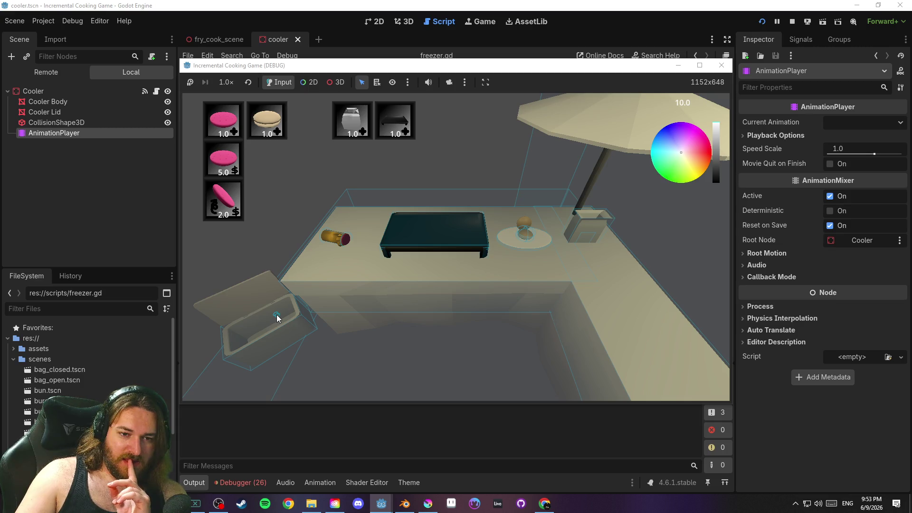
pyautogui.doubleClick(277, 315)
pyautogui.click(276, 316)
pyautogui.click(276, 316)
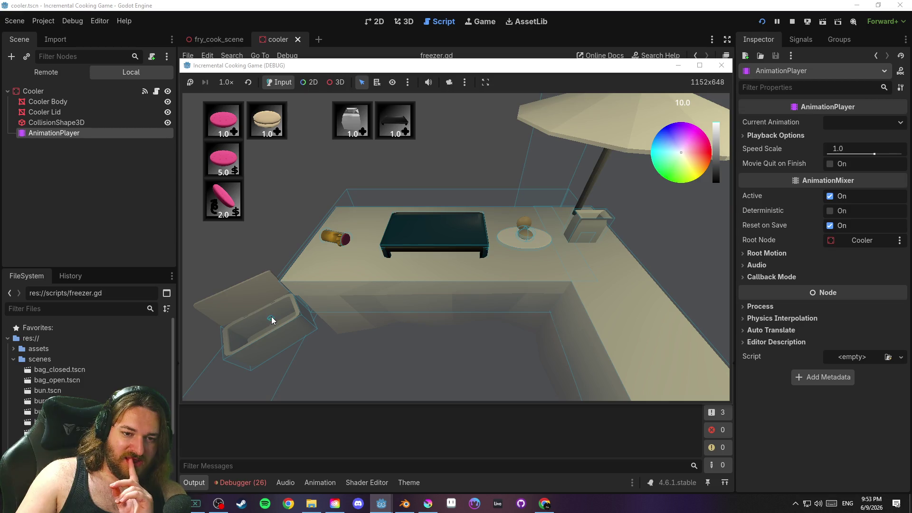
pyautogui.click(274, 321)
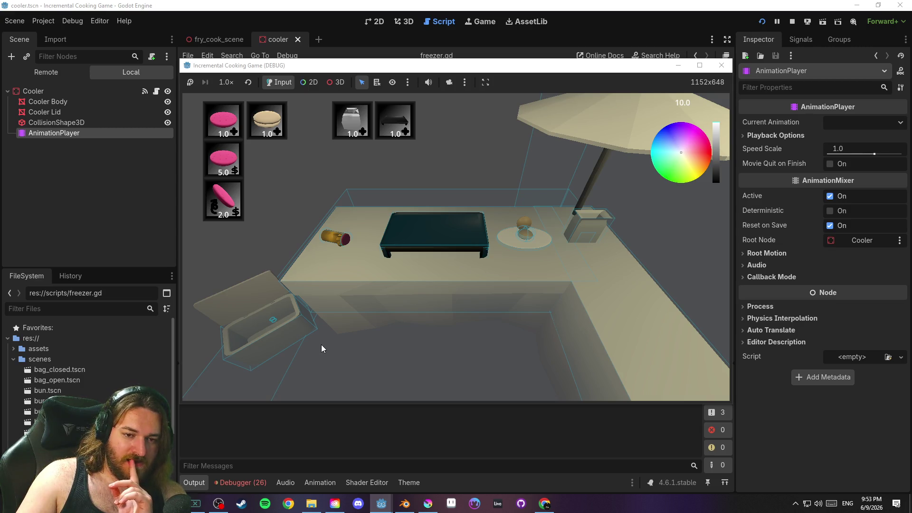
pyautogui.click(272, 323)
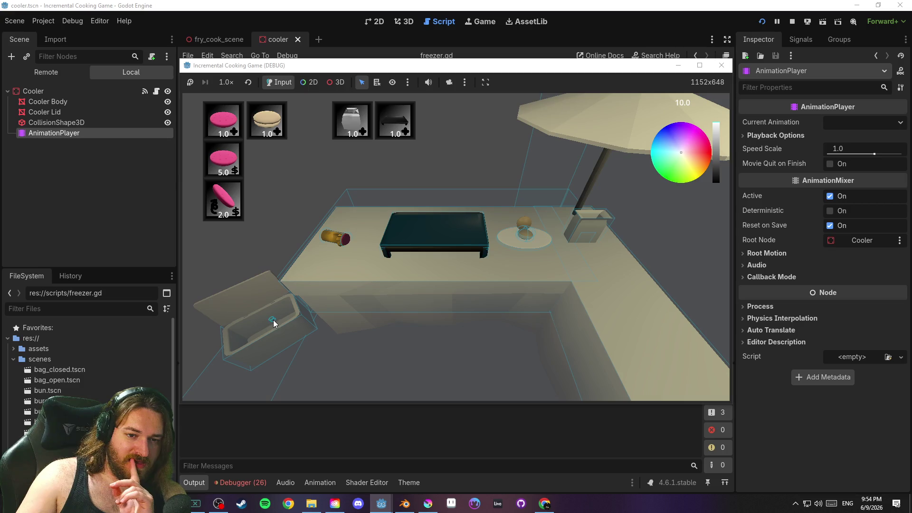
pyautogui.click(271, 322)
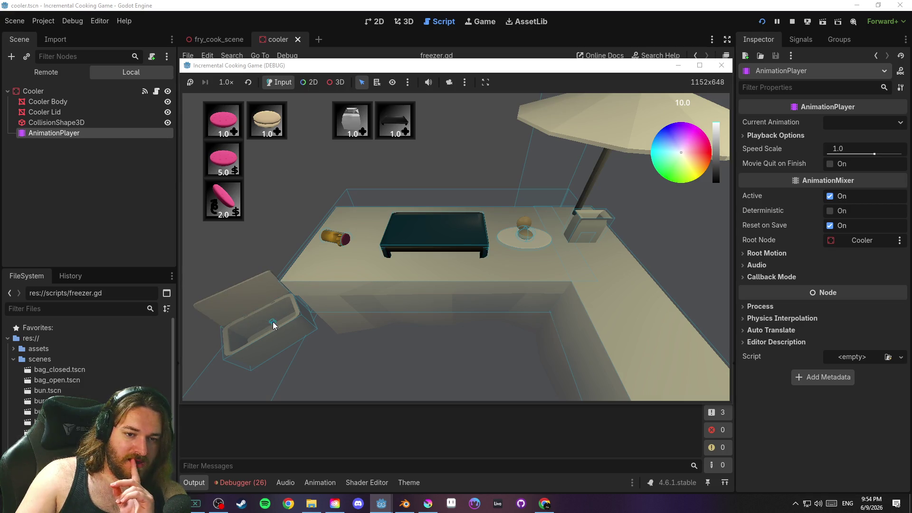
pyautogui.click(721, 65)
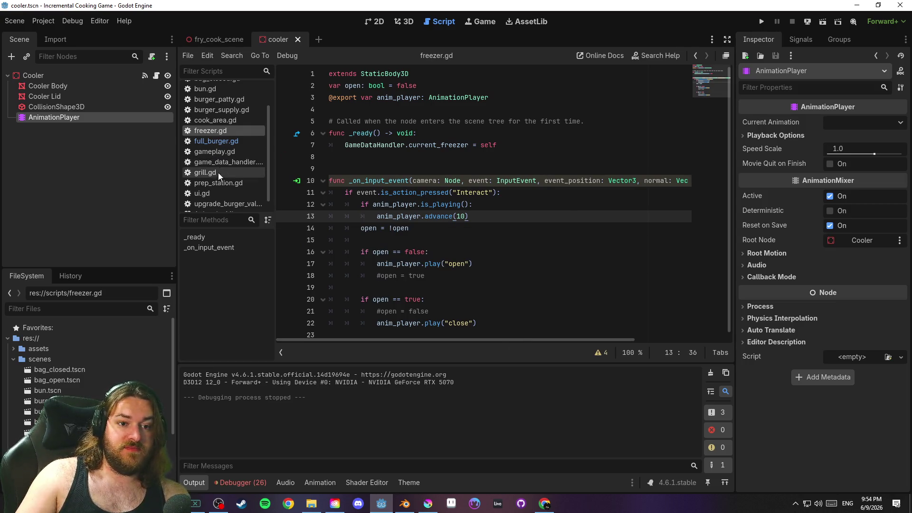
# Step through gameplay.gd's Interact check, _shoot_ray call and monitoring line, then open fry_cook_scene
pyautogui.scroll(-1, 226, 162)
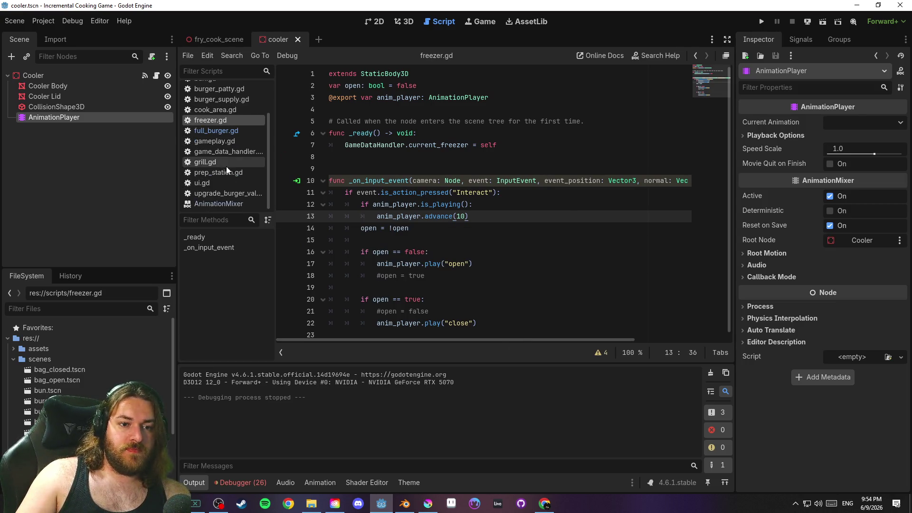
pyautogui.scroll(4, 221, 178)
pyautogui.click(221, 181)
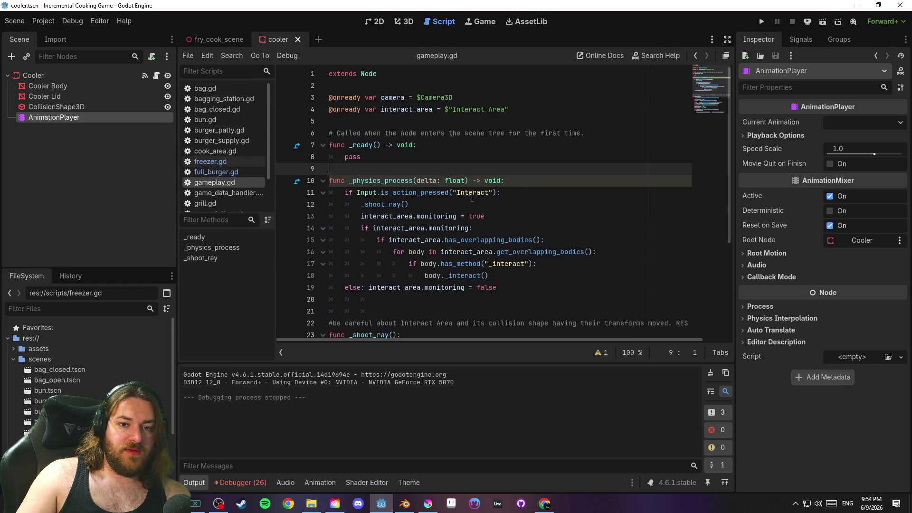
pyautogui.click(526, 188)
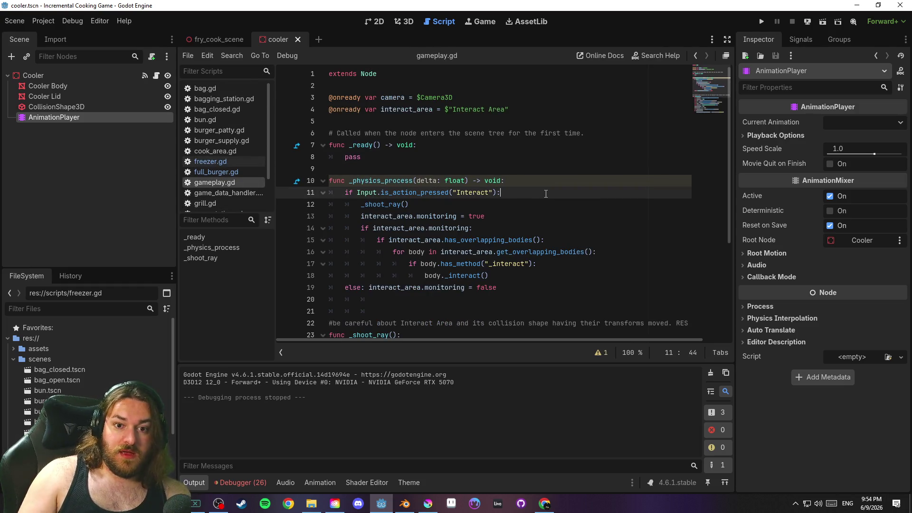
pyautogui.press('Down')
pyautogui.click(518, 215)
pyautogui.hotkey('ctrl', 's')
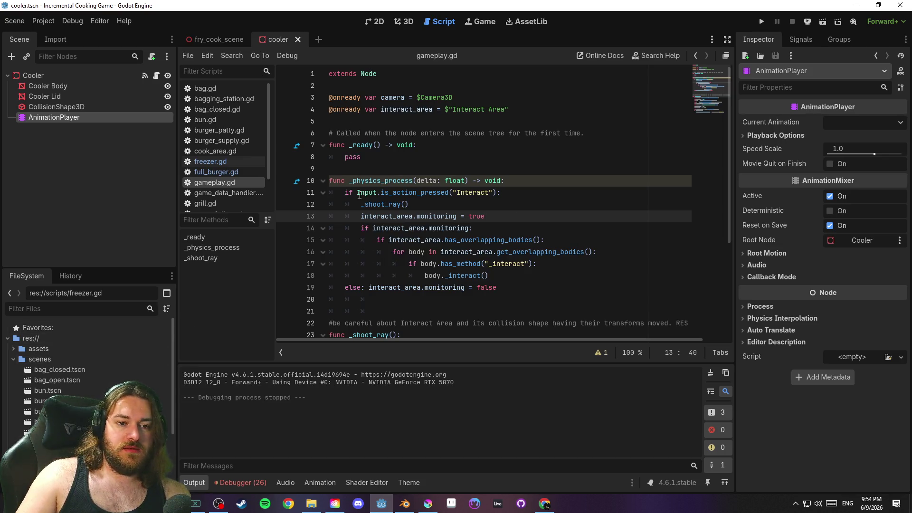
pyautogui.click(210, 38)
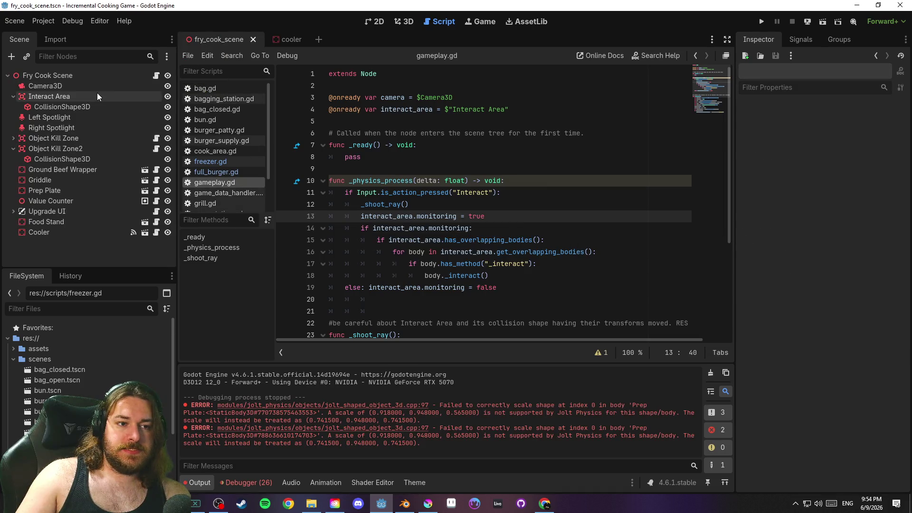
# Select the Interact Area node in the Scene dock
pyautogui.click(97, 89)
pyautogui.click(97, 95)
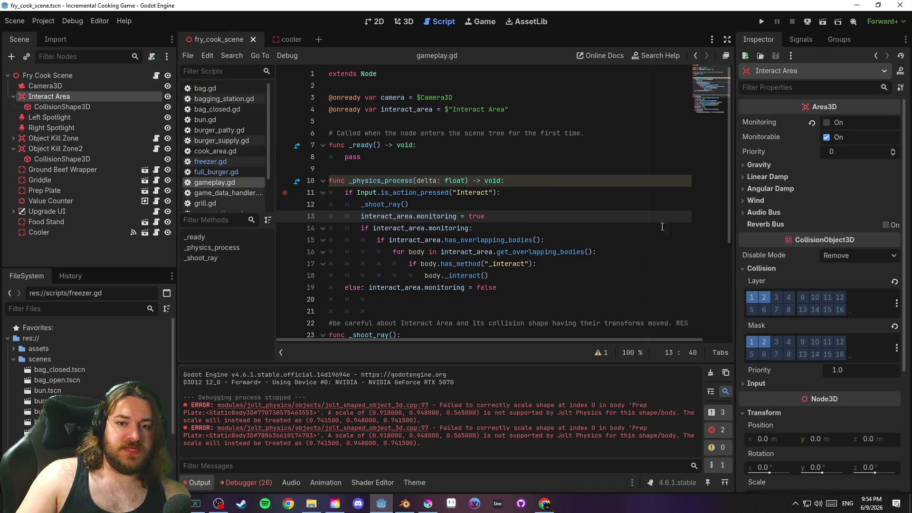
pyautogui.click(625, 185)
pyautogui.hotkey('ctrl', 's')
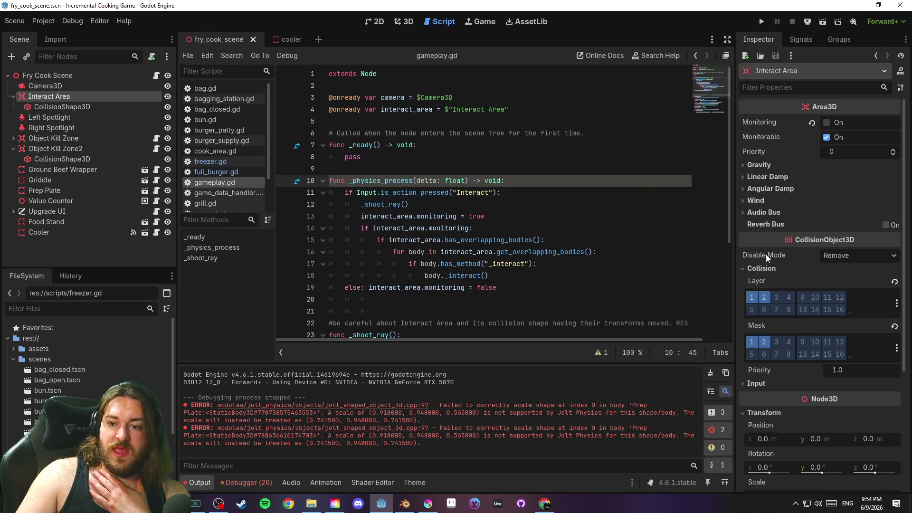
# Inspect the Interact Area's CollisionShape3D, reselect Interact Area, and switch Monitorable off
pyautogui.moveTo(773, 255)
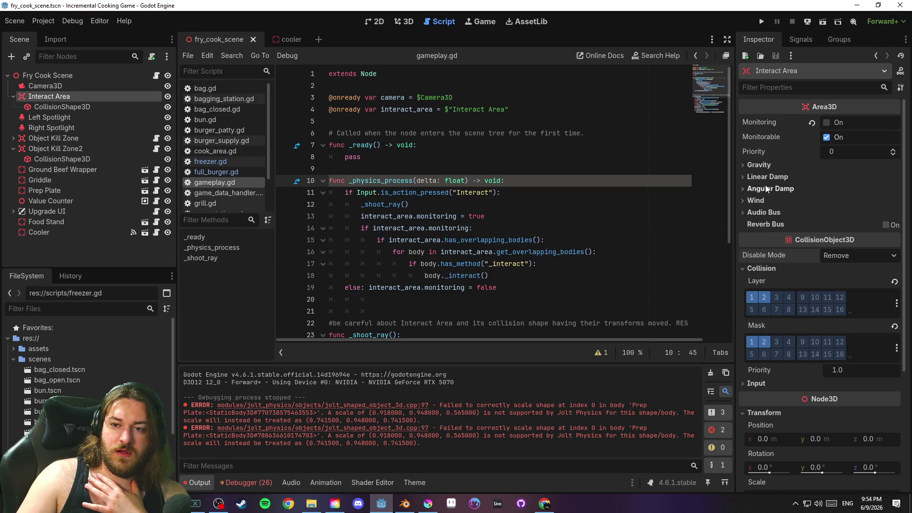
pyautogui.click(70, 106)
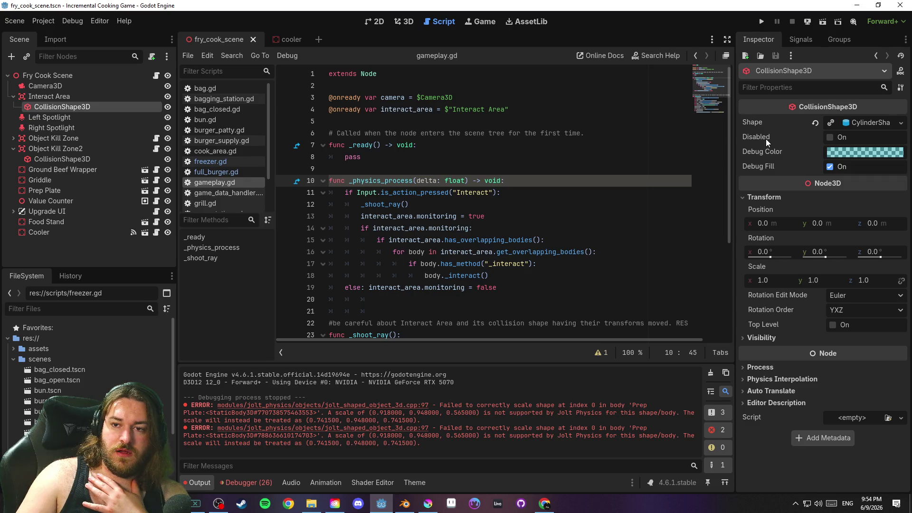
pyautogui.moveTo(766, 139)
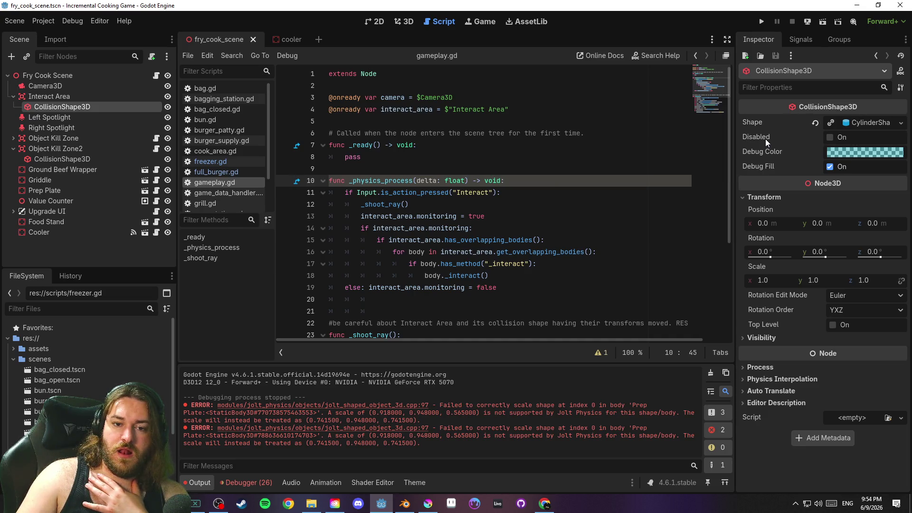
pyautogui.scroll(-4, 580, 201)
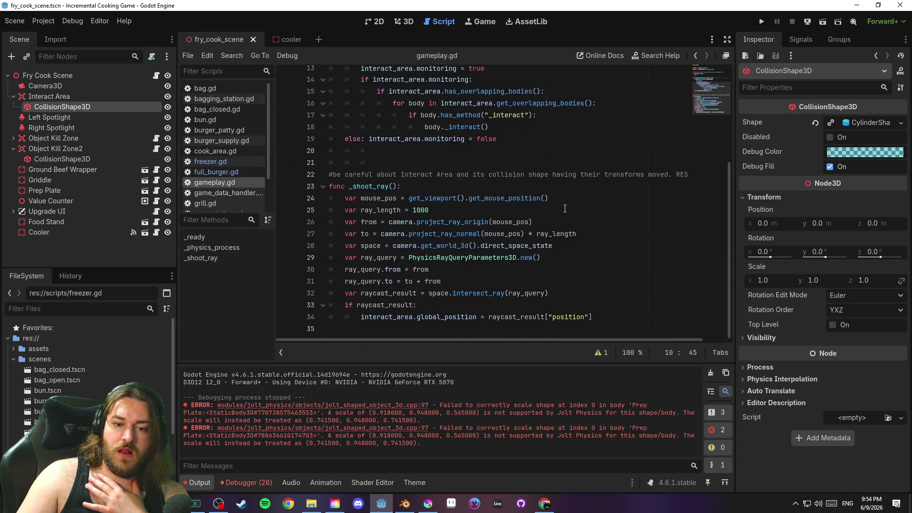
pyautogui.scroll(4, 566, 208)
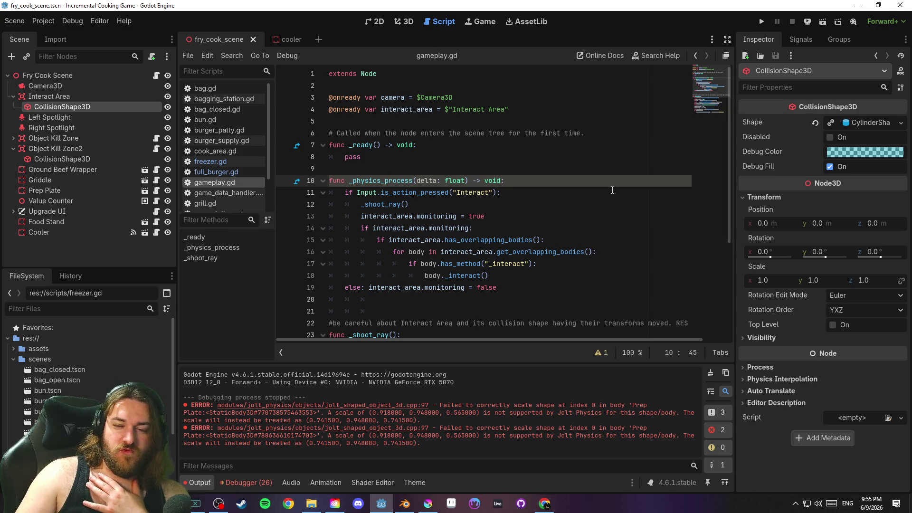
pyautogui.click(101, 97)
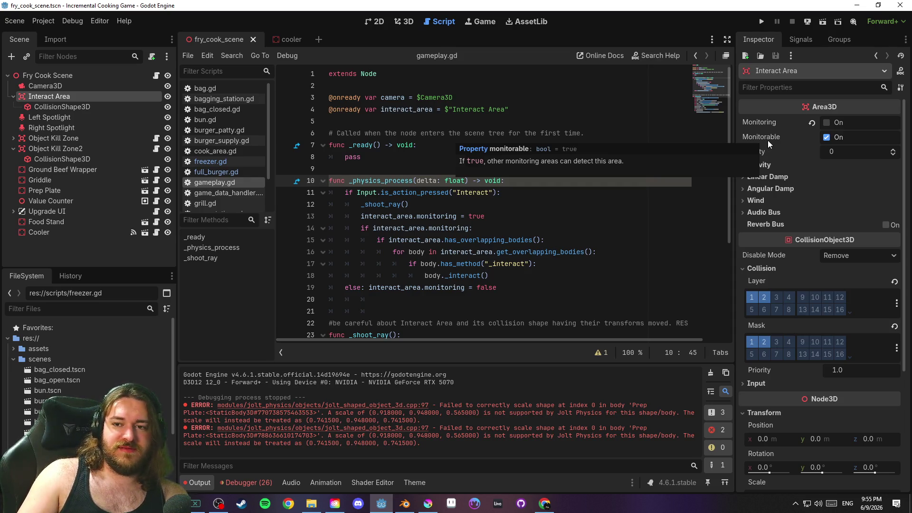
pyautogui.click(827, 137)
# Turn Monitorable off and run the game to test opening the cooler lid
pyautogui.click(590, 148)
pyautogui.click(761, 22)
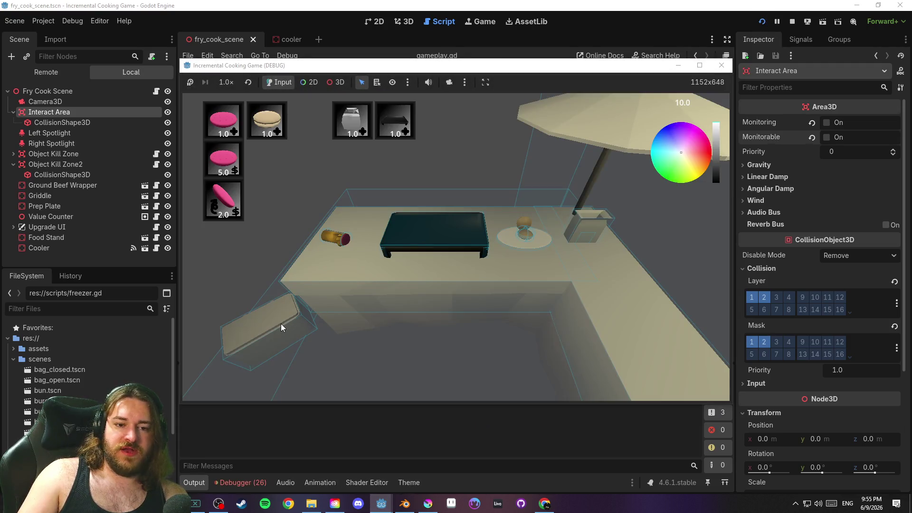
pyautogui.click(281, 327)
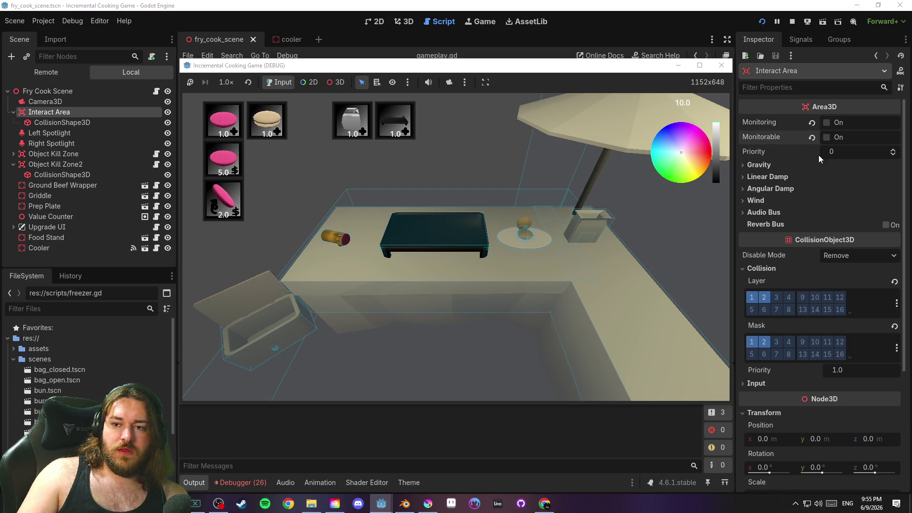
# Turn Monitorable back on and set the Interact Area's CollisionShape3D to Disabled
pyautogui.click(813, 136)
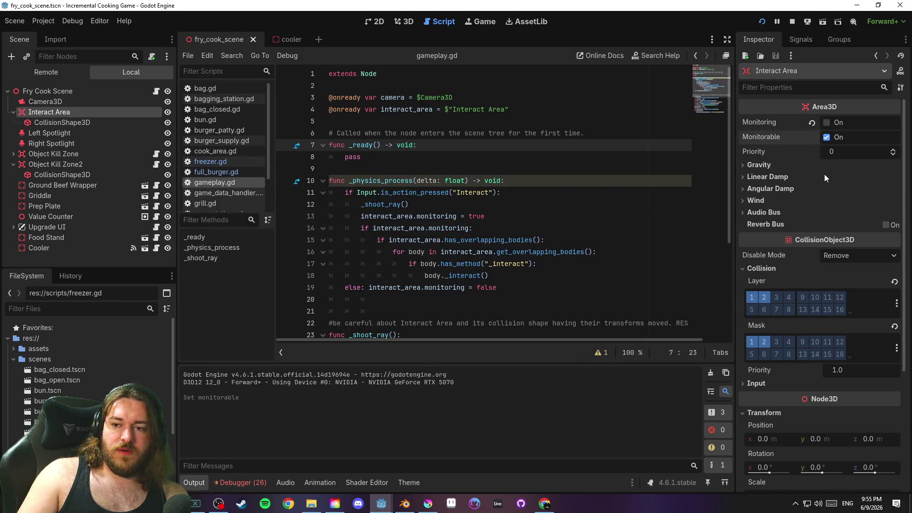
pyautogui.click(109, 123)
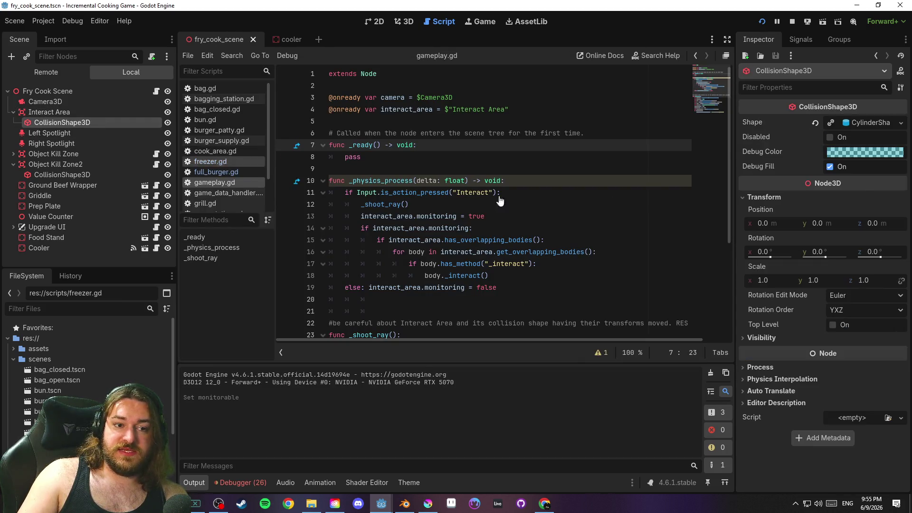
pyautogui.click(830, 137)
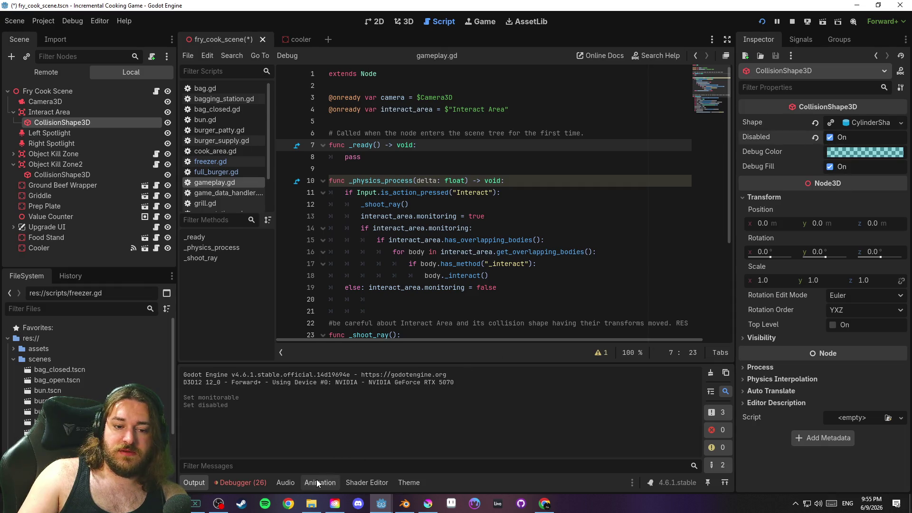
# Rerun the game with the shape disabled, toggle the cooler lid, stop, and save the scene
pyautogui.moveTo(382, 504)
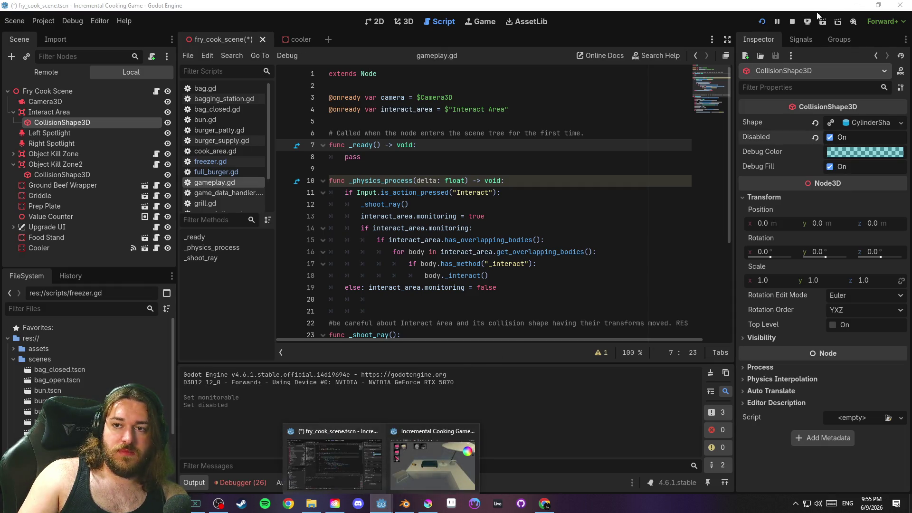
pyautogui.click(763, 22)
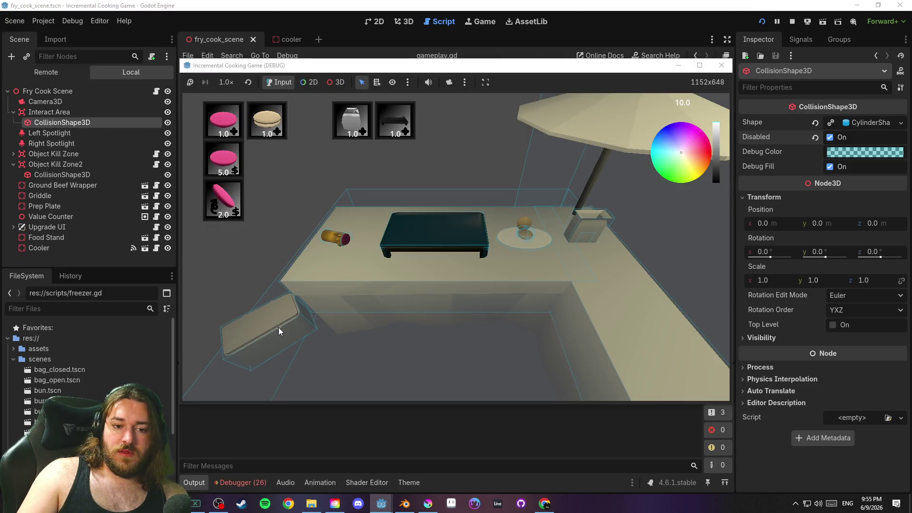
pyautogui.click(279, 332)
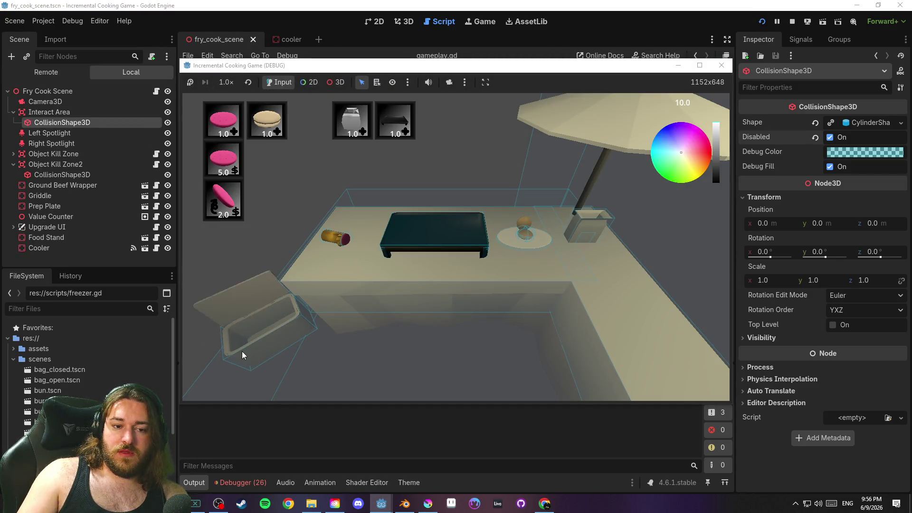
pyautogui.click(284, 330)
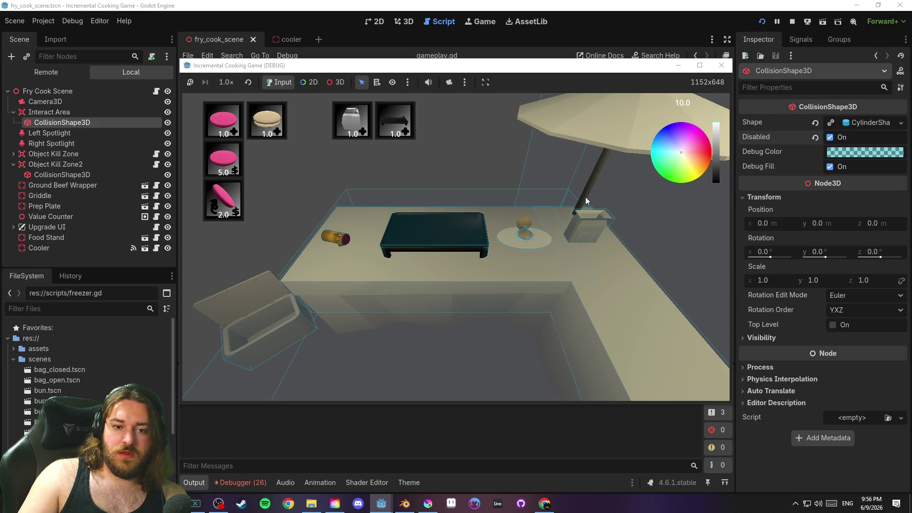
pyautogui.click(722, 65)
pyautogui.hotkey('ctrl', 's')
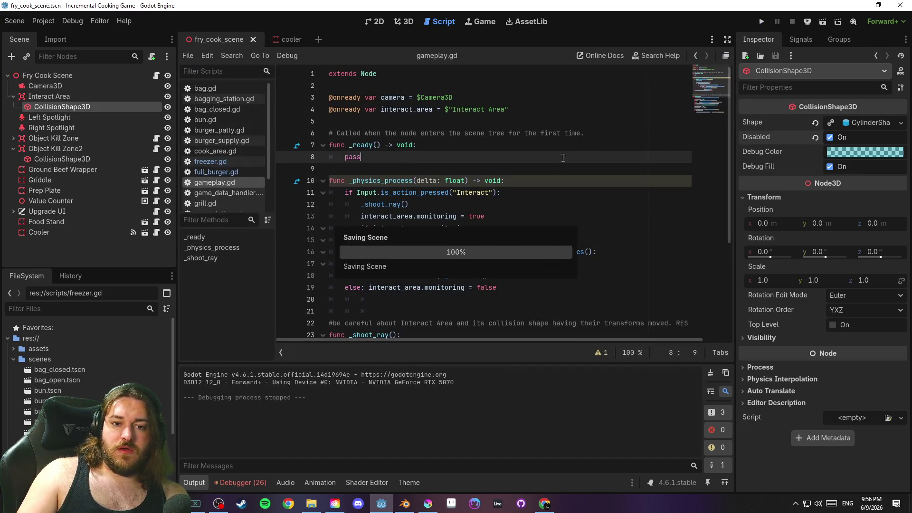
pyautogui.click(523, 111)
pyautogui.press('Return')
pyautogui.write('@onready var c')
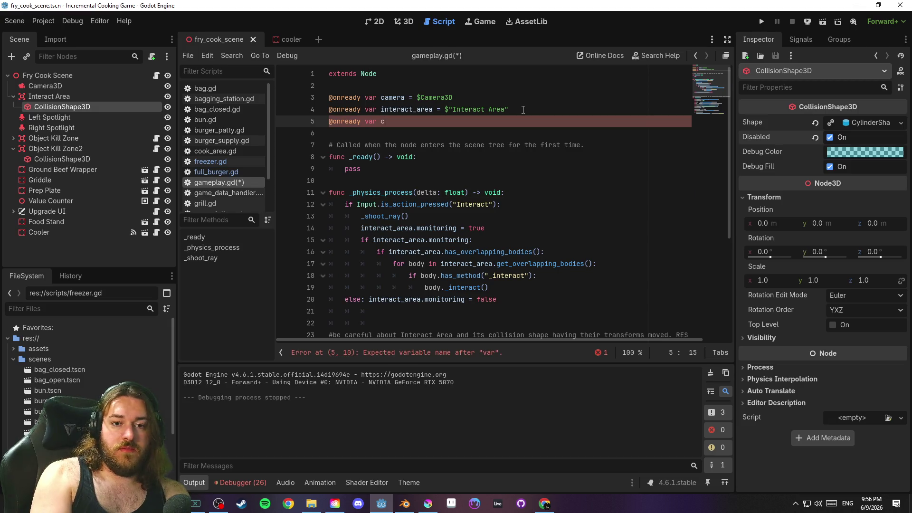
pyautogui.write('col')
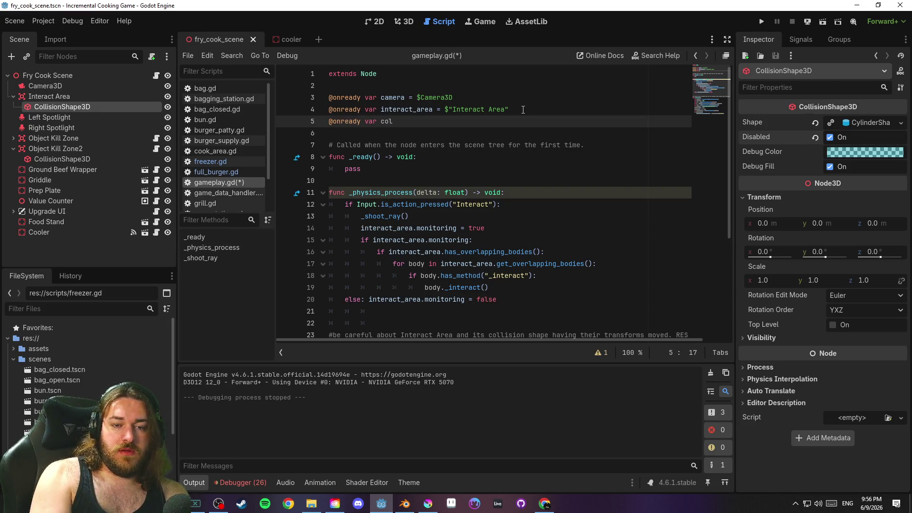
pyautogui.write('_shape ==')
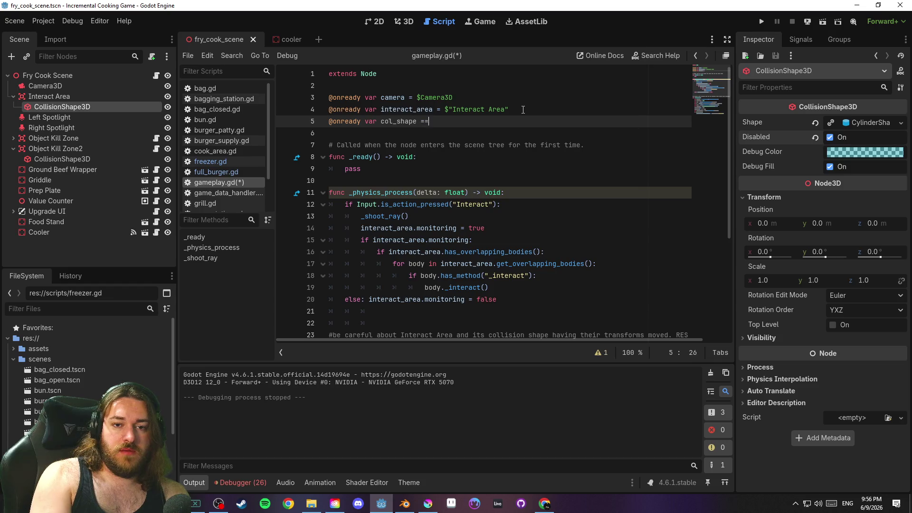
pyautogui.press('BackSpace')
pyautogui.moveTo(59, 107); pyautogui.dragTo(439, 120)
pyautogui.hotkey('ctrl', 's')
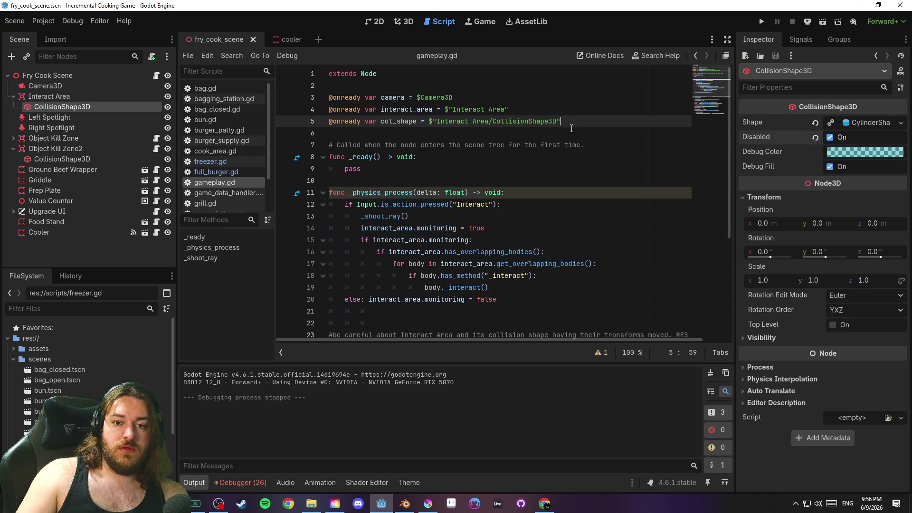
# Add col_shape.disabled = false below the _shoot_ray() call and save
pyautogui.click(505, 217)
pyautogui.press('Return')
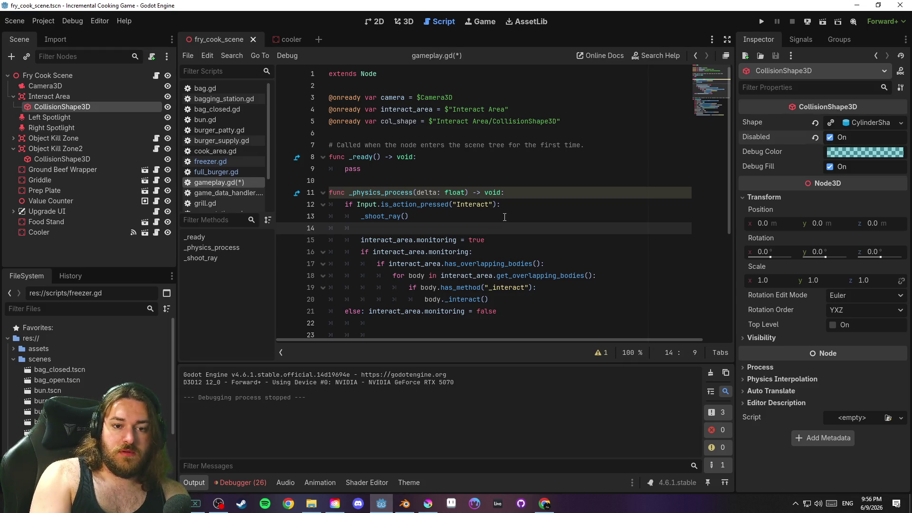
pyautogui.write('col_shape.')
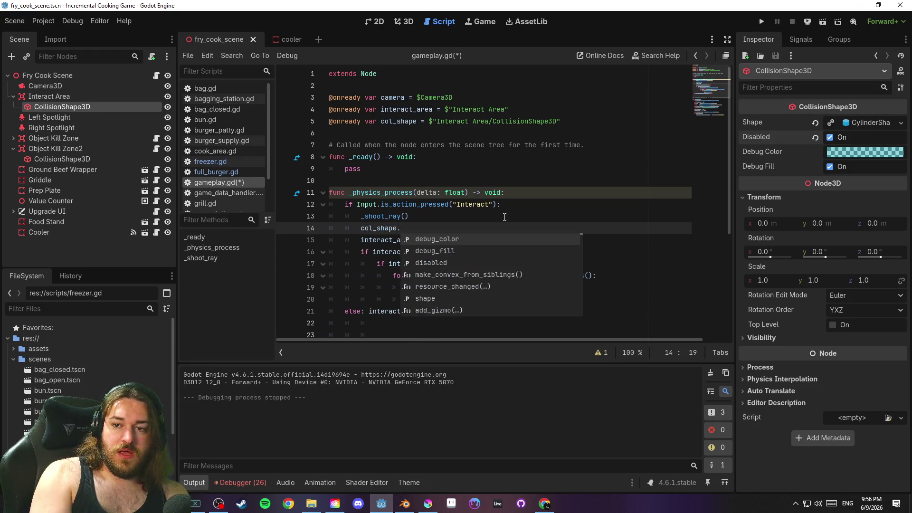
pyautogui.write('disabled = fals')
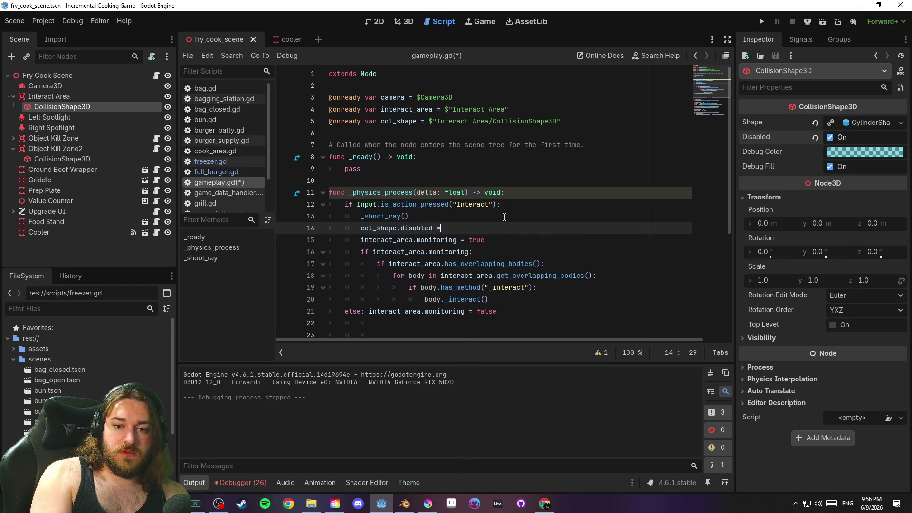
pyautogui.write('e')
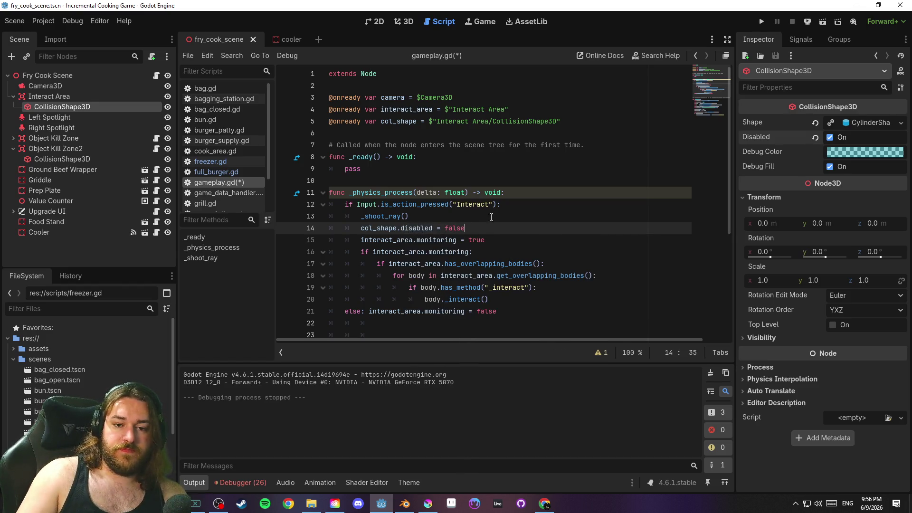
pyautogui.hotkey('ctrl', 's')
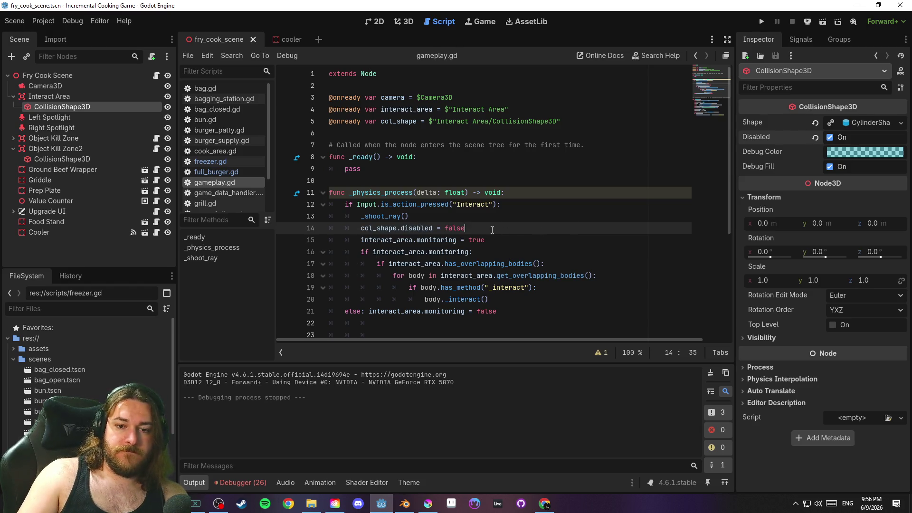
# Add col_shape.disabled = true in the else branch and save gameplay.gd
pyautogui.scroll(-1, 487, 227)
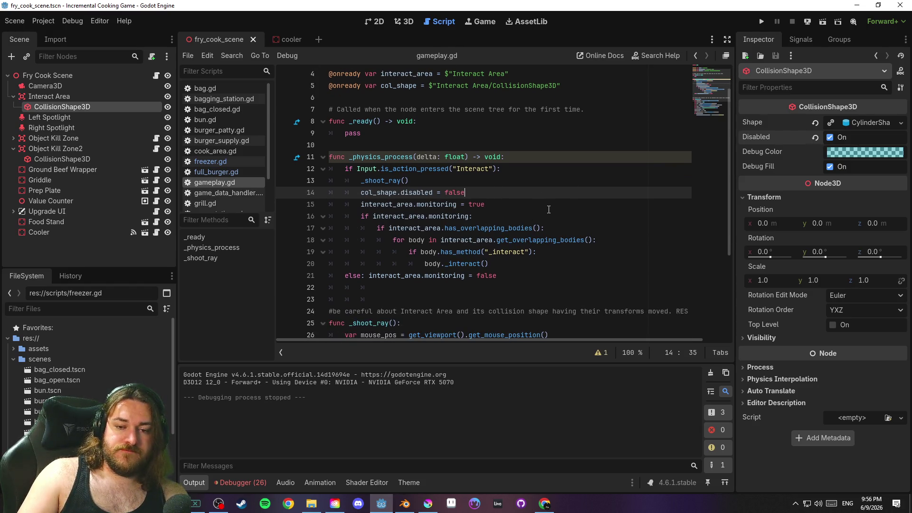
pyautogui.click(506, 264)
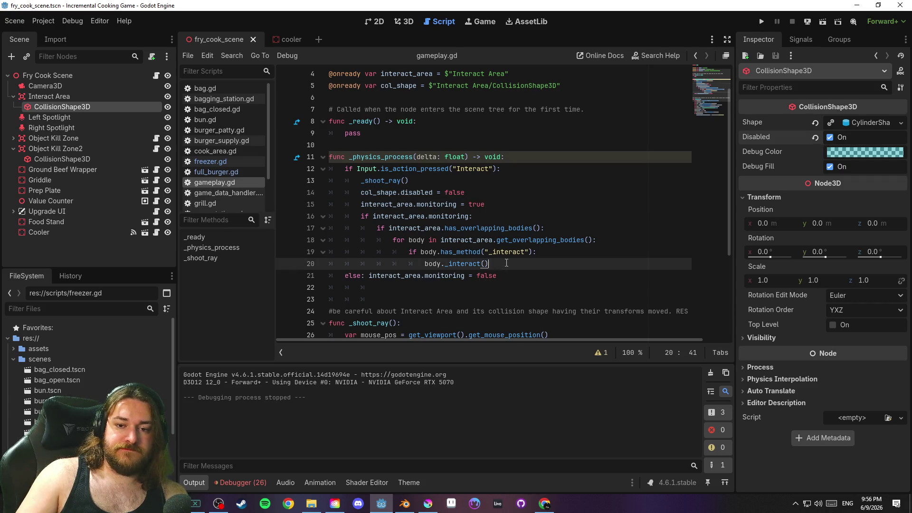
pyautogui.press('Return')
pyautogui.press('BackSpace')
pyautogui.press('BackSpace')
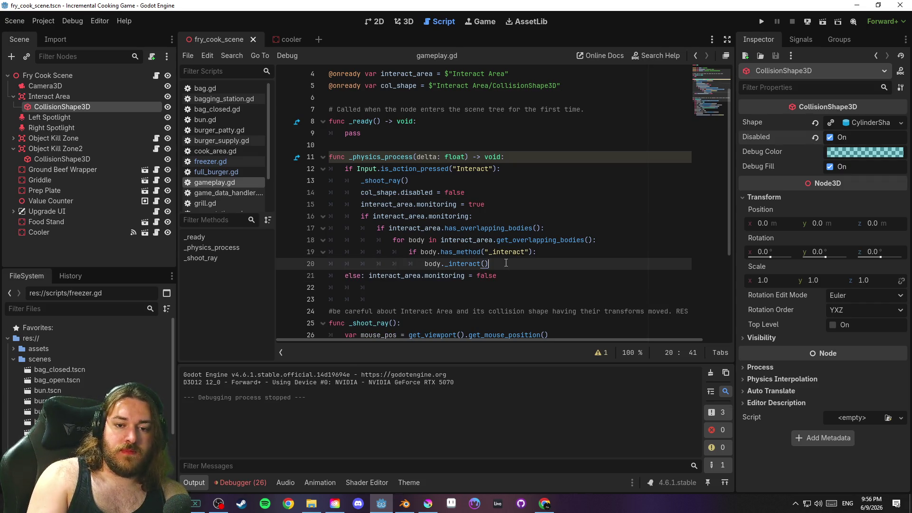
pyautogui.click(368, 276)
pyautogui.press('Return')
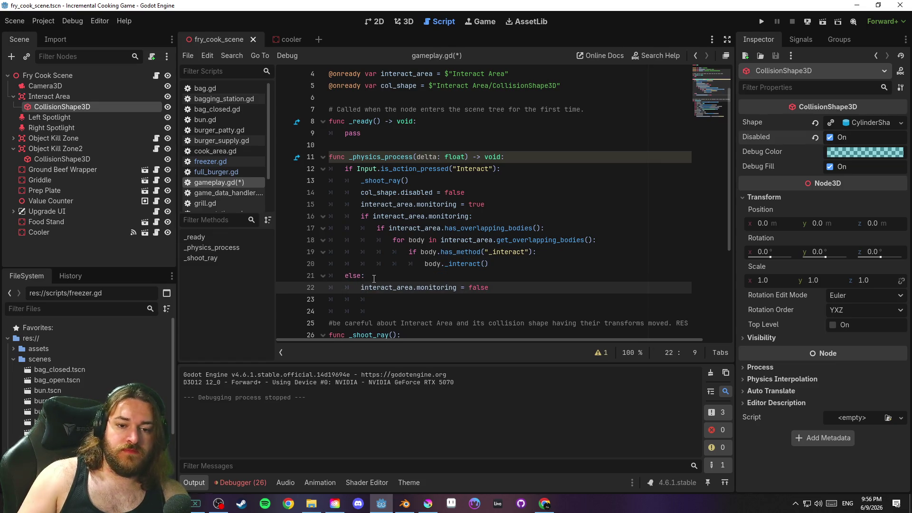
pyautogui.press('Return')
pyautogui.press('Up')
pyautogui.write('col_shape.di')
pyautogui.press('Return')
pyautogui.write('= true')
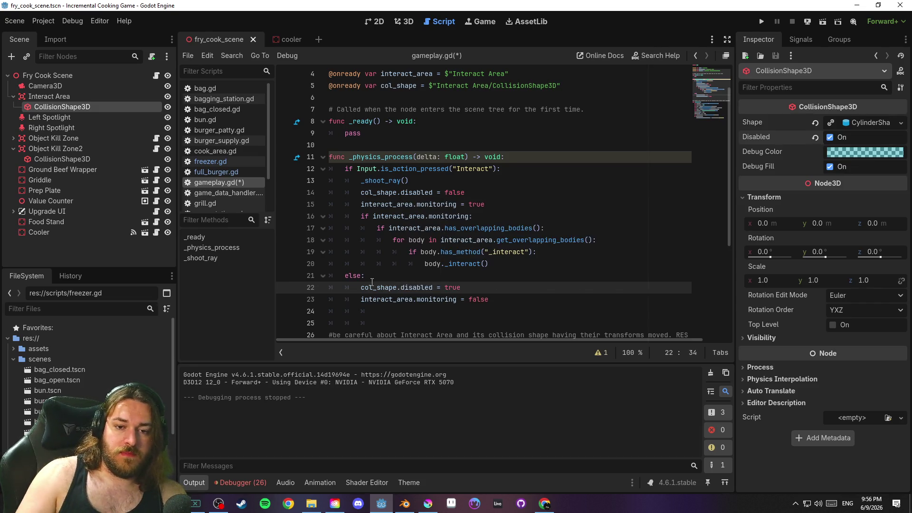
pyautogui.click(388, 281)
pyautogui.hotkey('ctrl', 's')
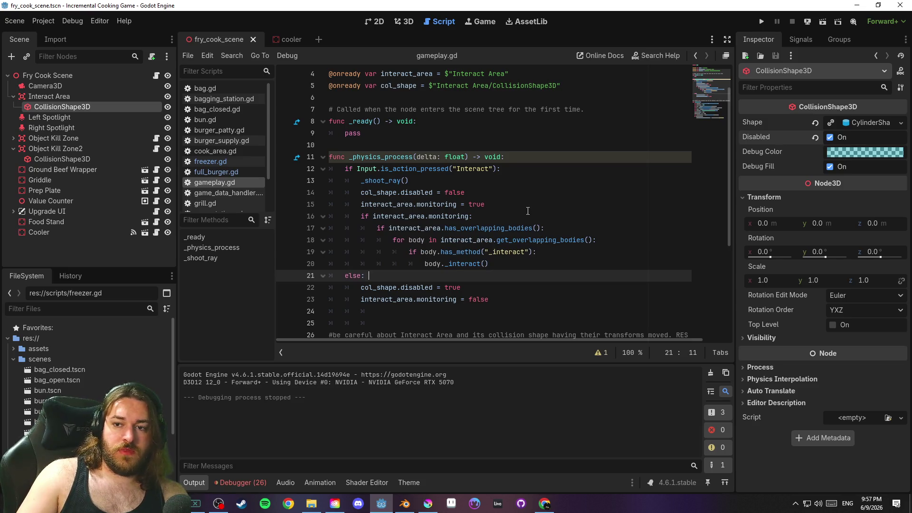
pyautogui.click(506, 181)
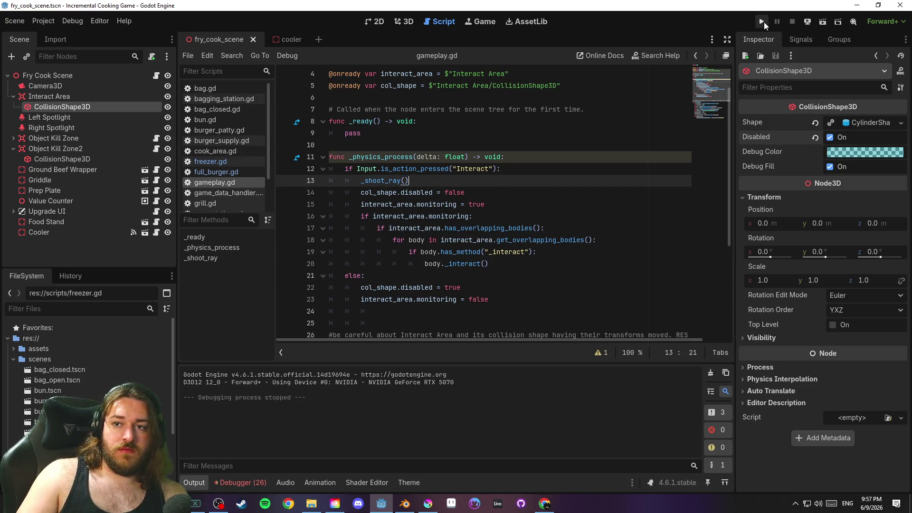
pyautogui.click(762, 22)
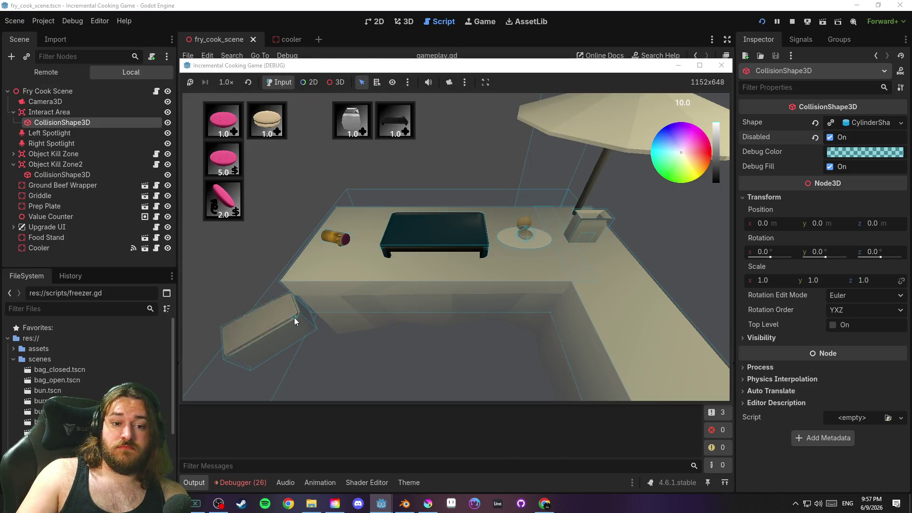
pyautogui.click(295, 317)
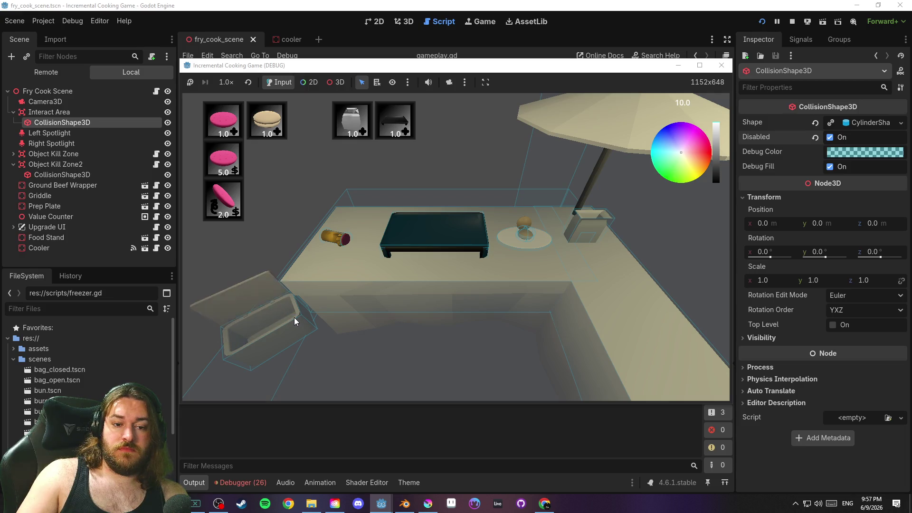
pyautogui.click(432, 228)
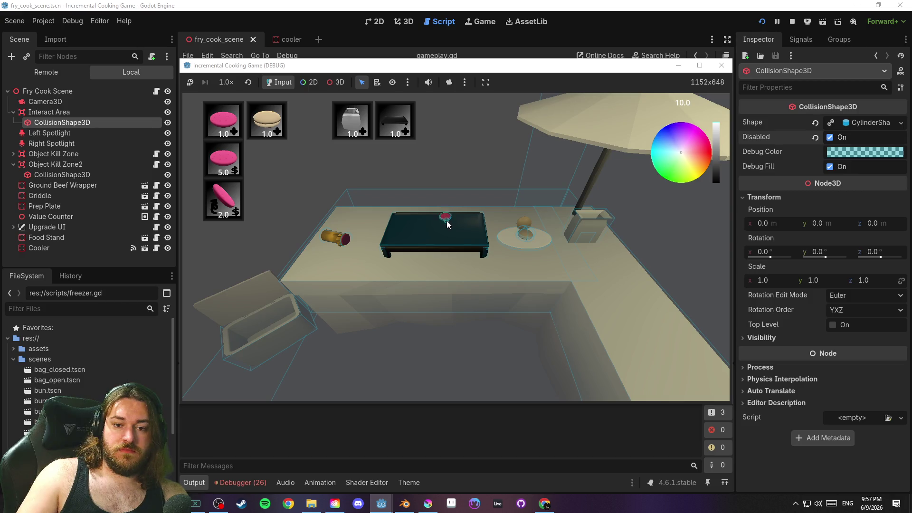
pyautogui.click(447, 223)
pyautogui.click(275, 325)
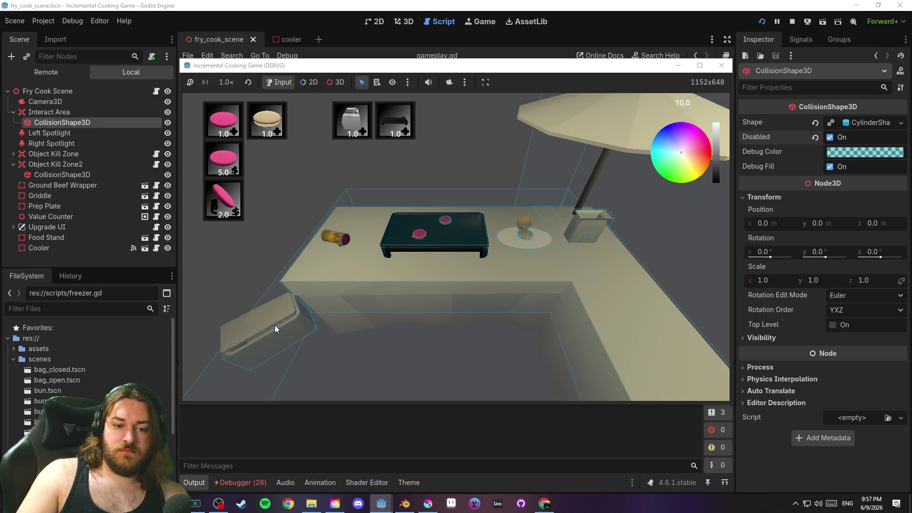
pyautogui.click(274, 325)
pyautogui.click(721, 66)
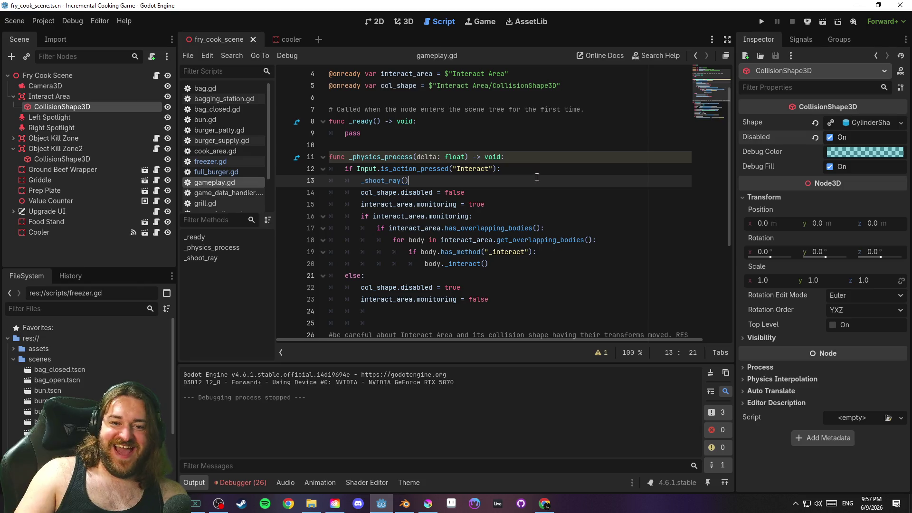
# Close the AnimationMixer help page from the script list's right-click menu
pyautogui.scroll(-2, 217, 190)
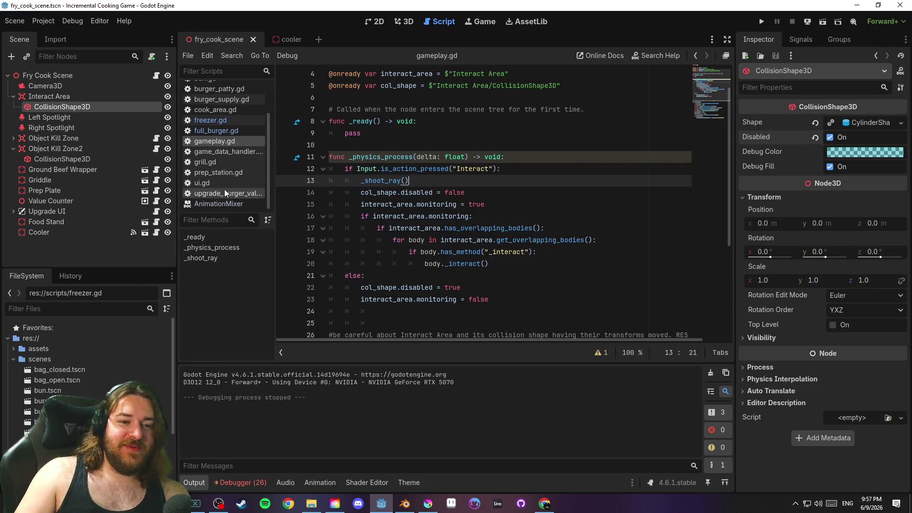
pyautogui.click(225, 194)
pyautogui.click(223, 204)
pyautogui.rightClick(224, 205)
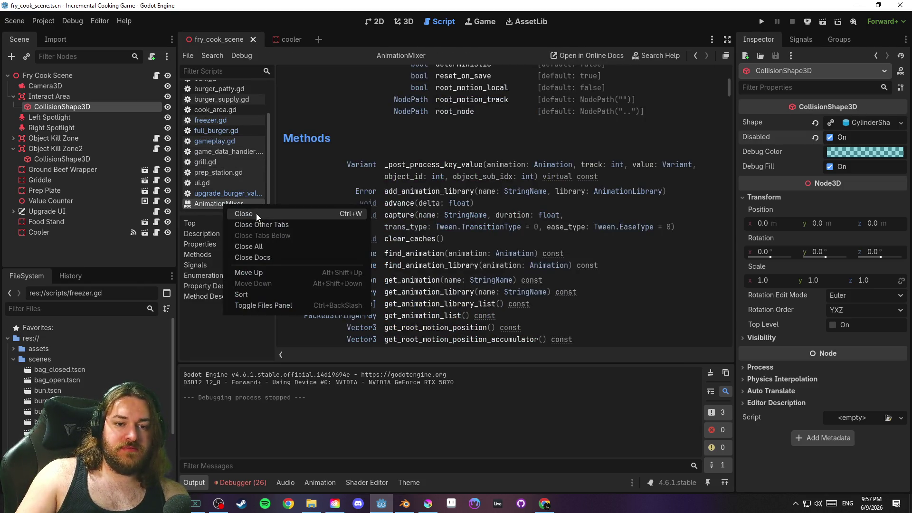
pyautogui.click(256, 214)
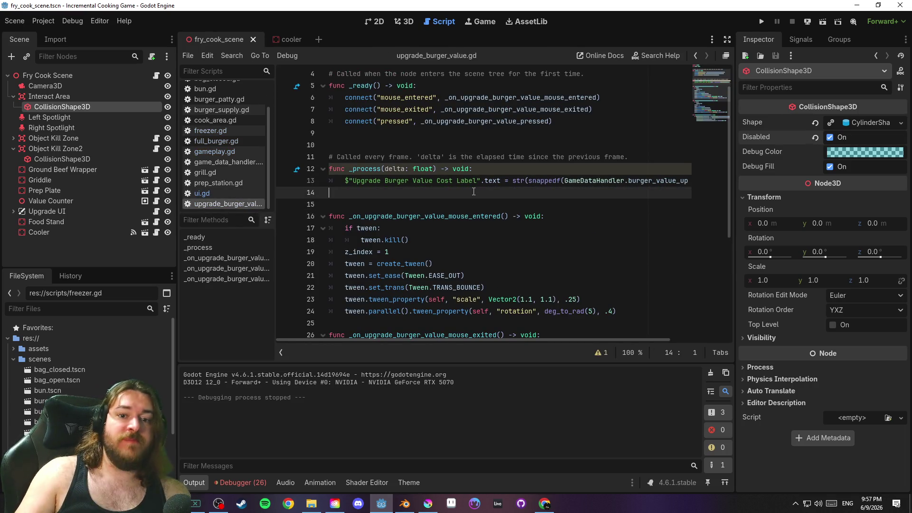
# Switch to the cooler scene and open freezer.gd in the script editor
pyautogui.click(290, 39)
pyautogui.click(243, 39)
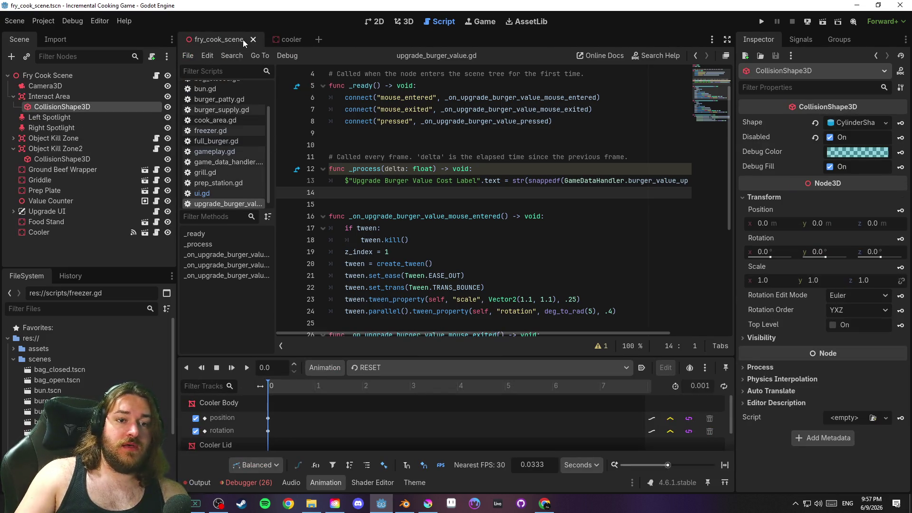
pyautogui.click(280, 41)
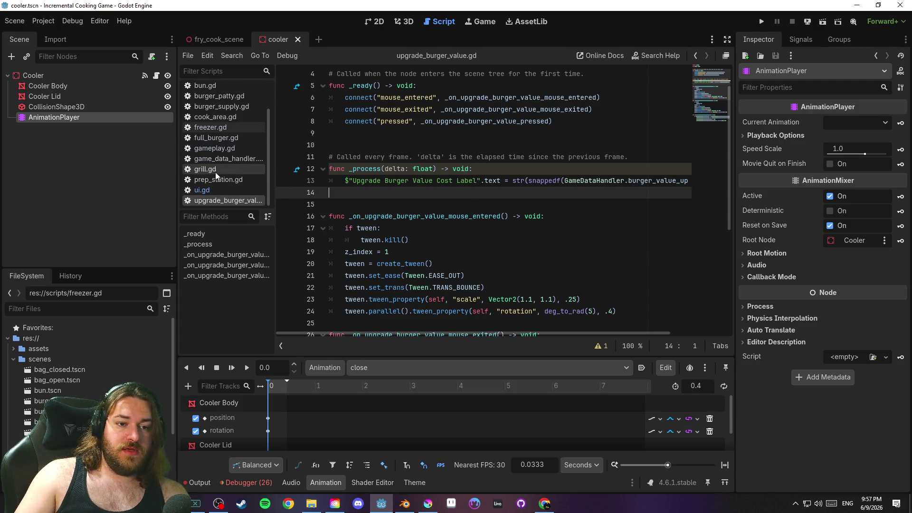
pyautogui.click(224, 128)
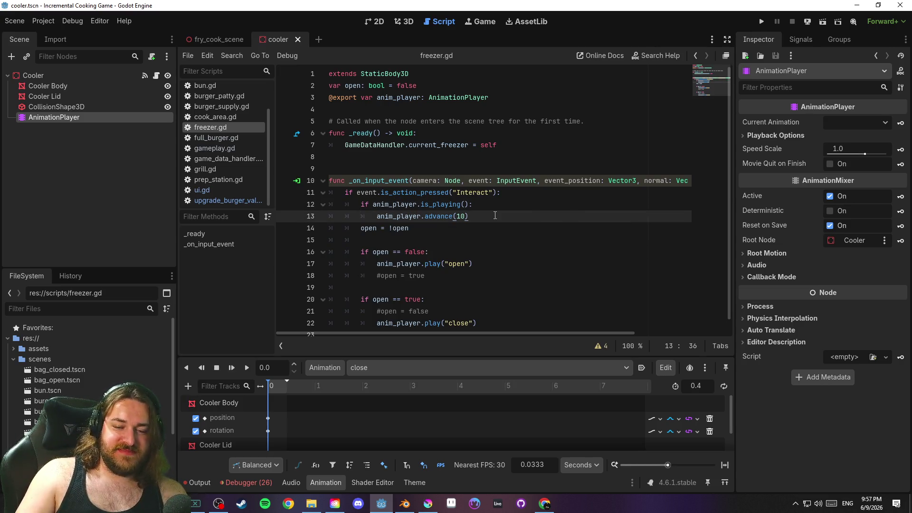
pyautogui.scroll(-1, 495, 215)
# Delete the open = !open line from freezer.gd
pyautogui.click(495, 217)
pyautogui.click(472, 228)
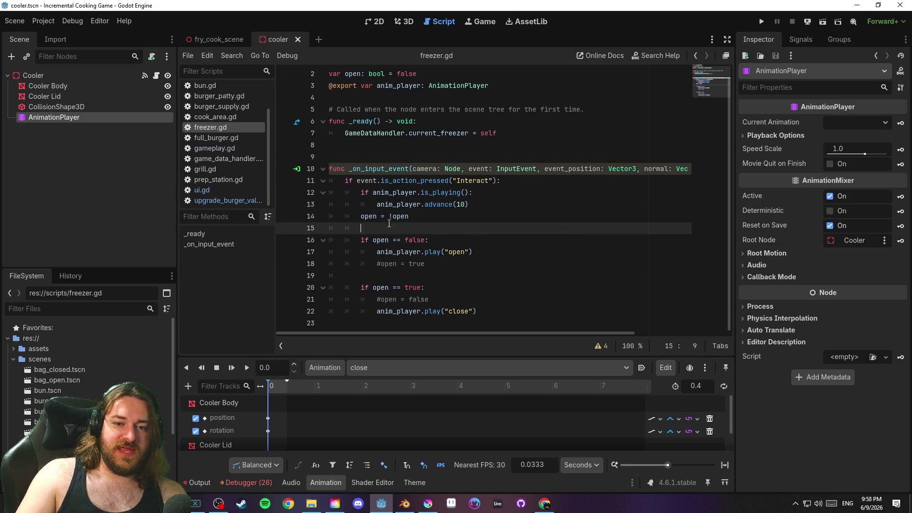
pyautogui.click(445, 216)
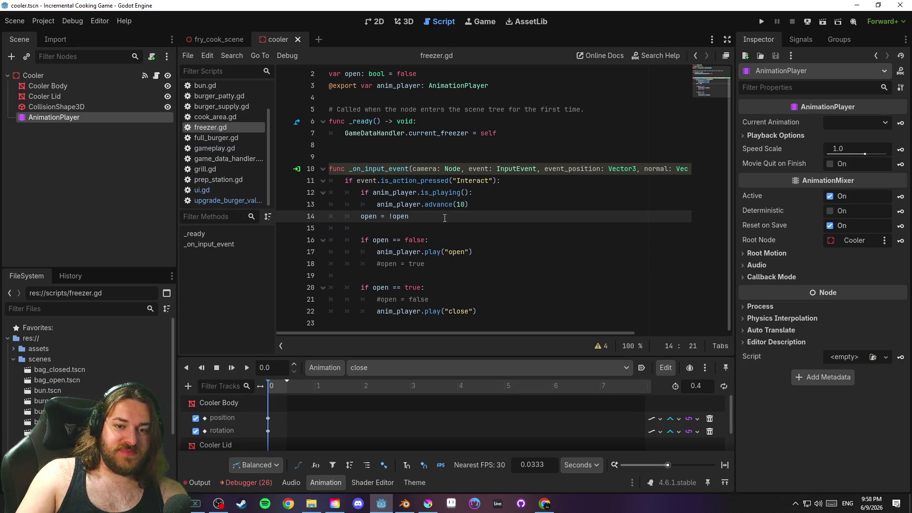
pyautogui.moveTo(422, 218); pyautogui.dragTo(303, 217)
pyautogui.press('BackSpace')
pyautogui.press('BackSpace')
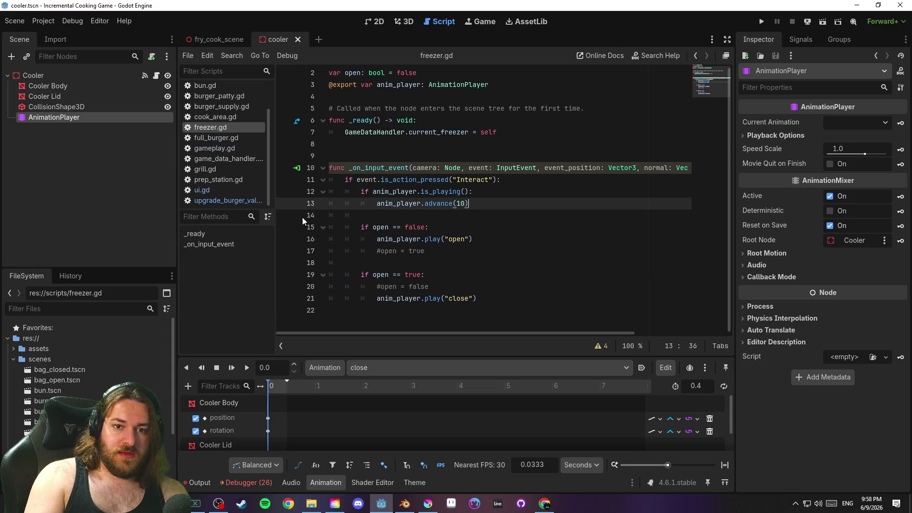
# Delete the #open = true and #open = false comments and save the script
pyautogui.click(470, 215)
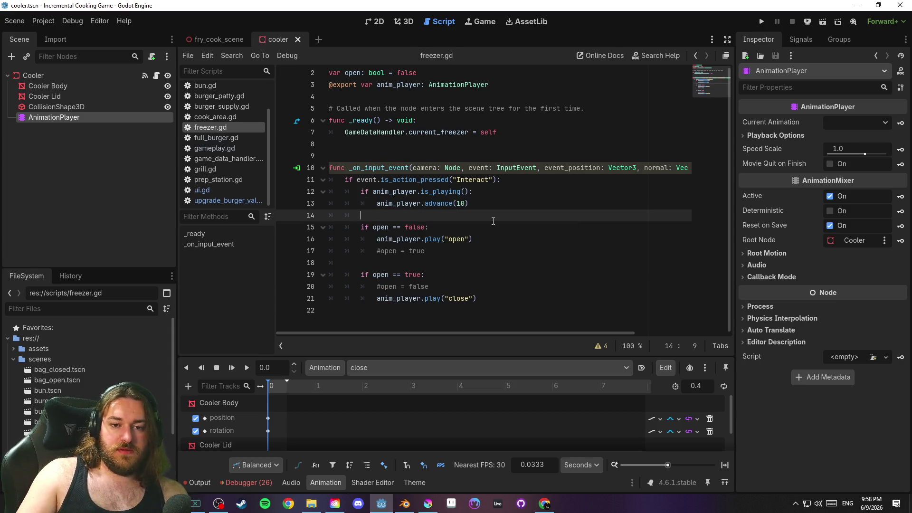
pyautogui.moveTo(444, 253); pyautogui.dragTo(321, 252)
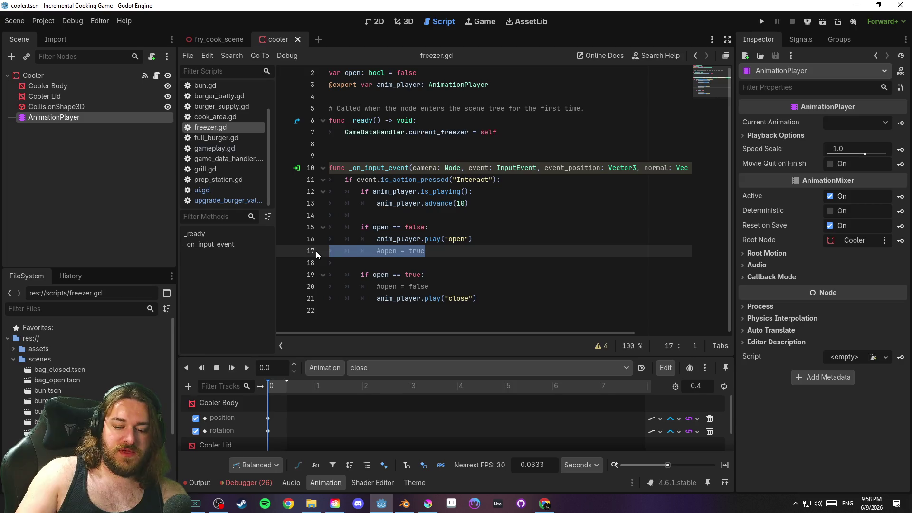
pyautogui.press('BackSpace')
pyautogui.press('BackSpace')
pyautogui.moveTo(432, 288); pyautogui.dragTo(306, 290)
pyautogui.press('BackSpace')
pyautogui.click(448, 265)
pyautogui.hotkey('ctrl', 's')
# Save the script and scene again, then run the game to test the cooler
pyautogui.click(453, 227)
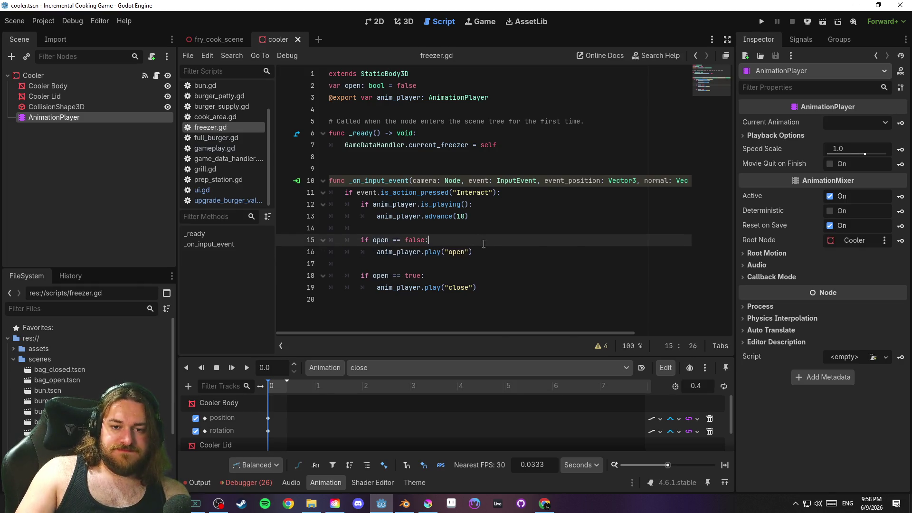
pyautogui.click(499, 256)
pyautogui.hotkey('ctrl', 's')
pyautogui.click(480, 230)
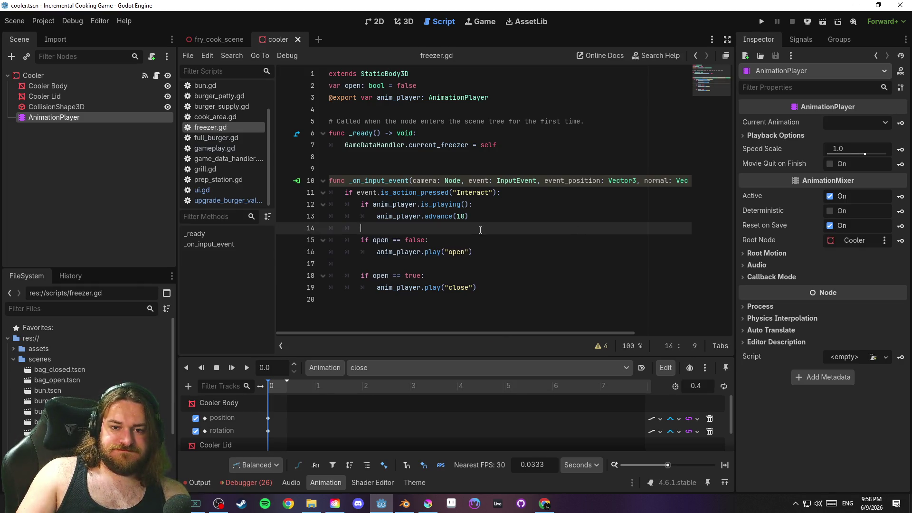
pyautogui.click(762, 22)
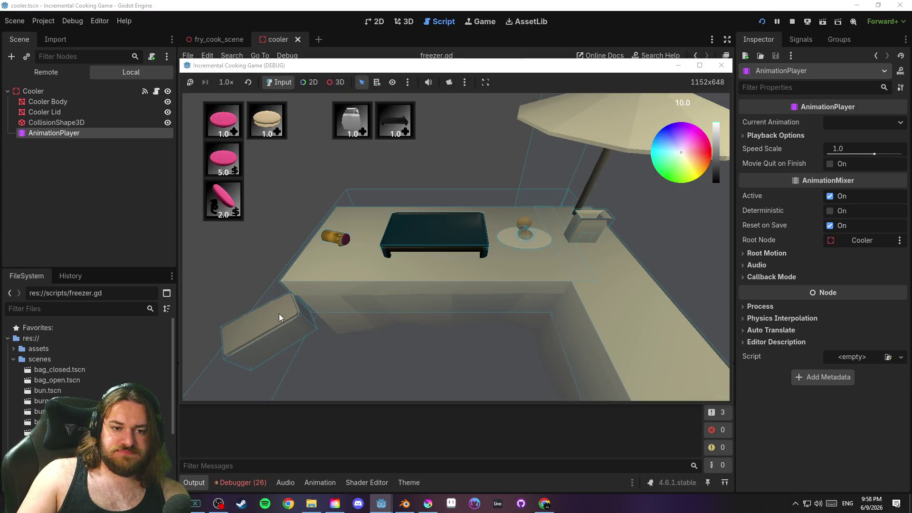
# Click the cooler lid twice in the running game to toggle it, then stop the game with F8
pyautogui.click(278, 314)
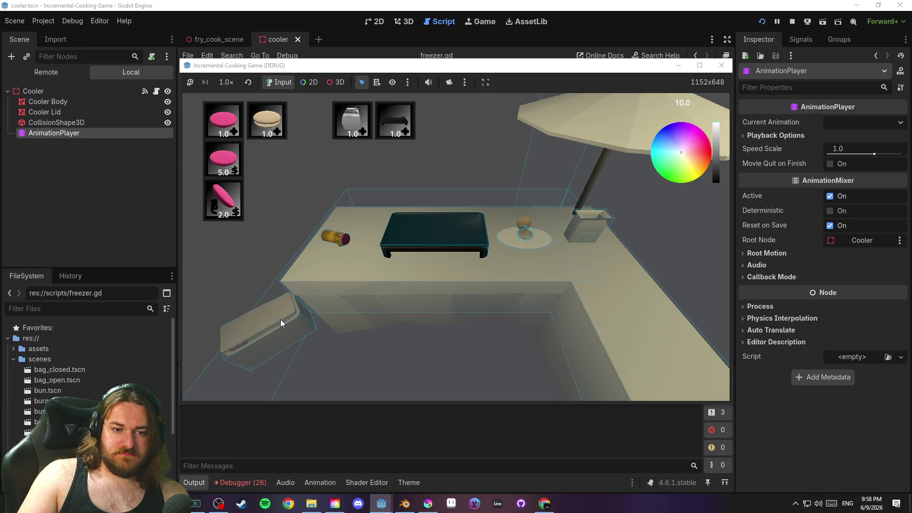
pyautogui.click(281, 320)
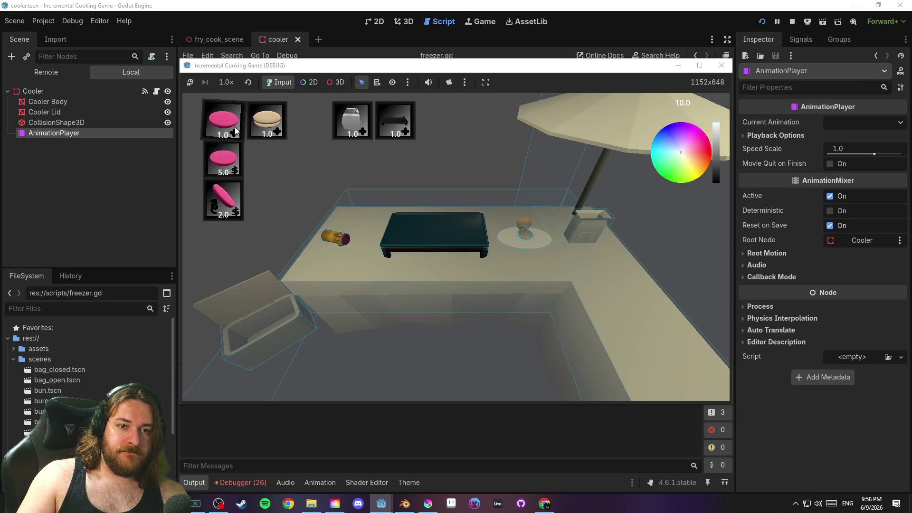
pyautogui.press('F8')
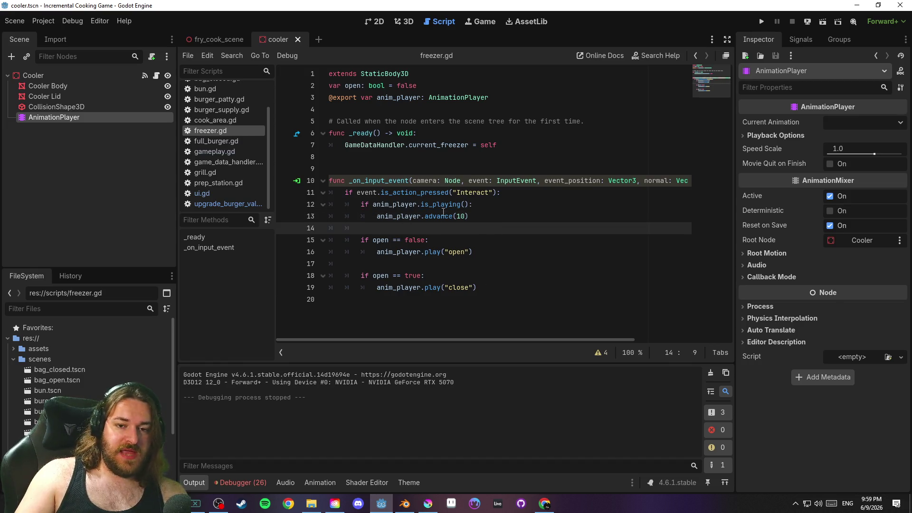
# Save the freezer.gd script and the cooler scene
pyautogui.click(510, 239)
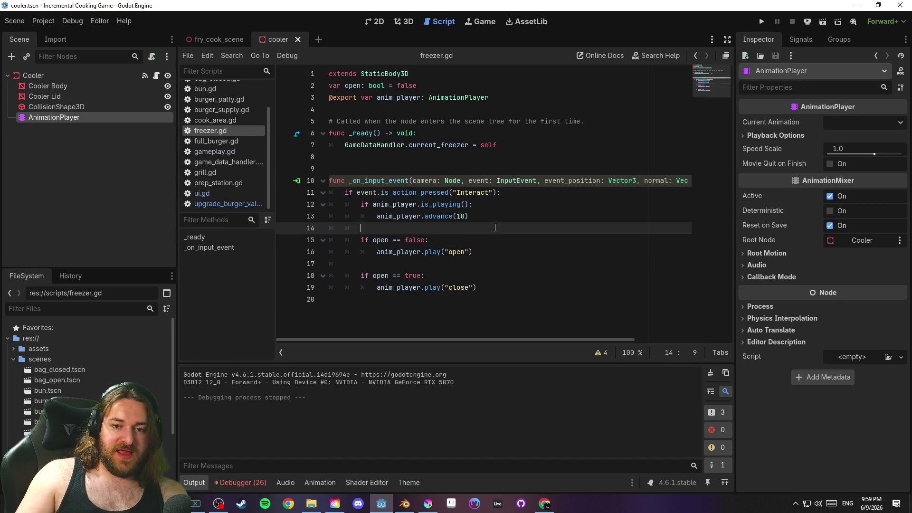
pyautogui.click(495, 252)
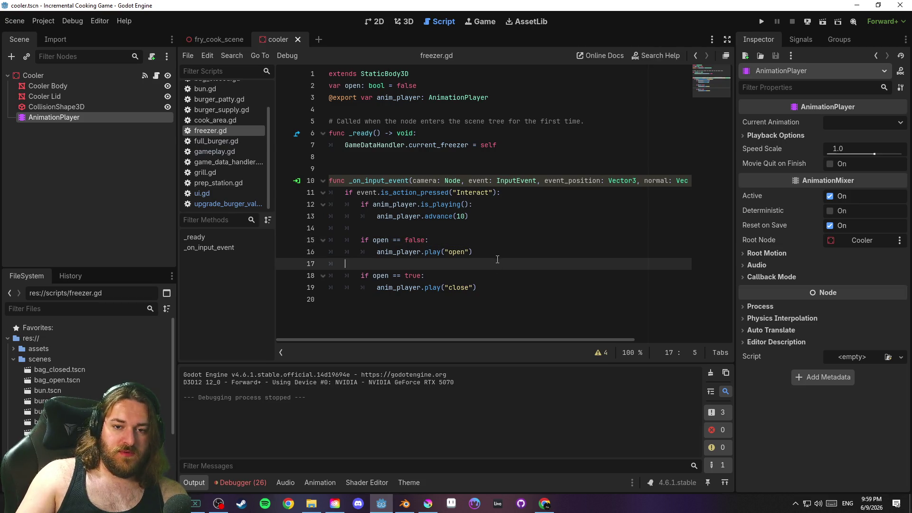
pyautogui.hotkey('ctrl', 's')
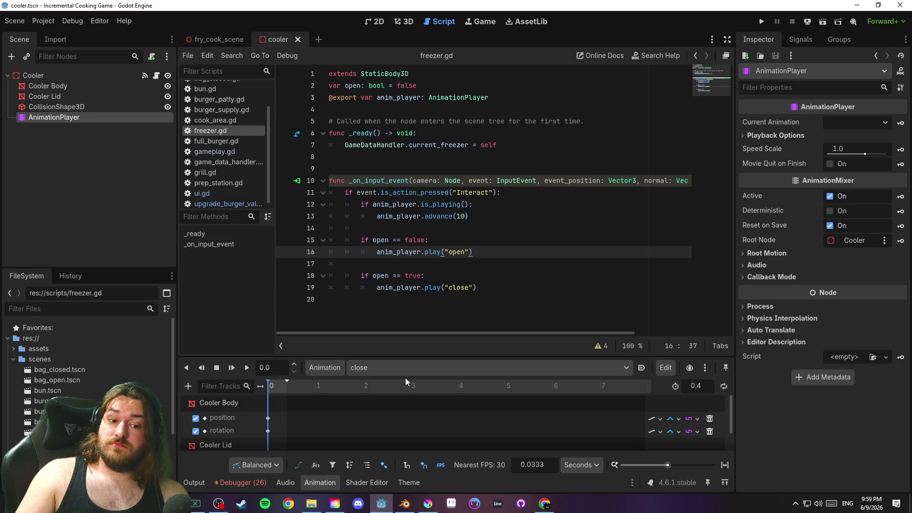
pyautogui.scroll(-2, 361, 398)
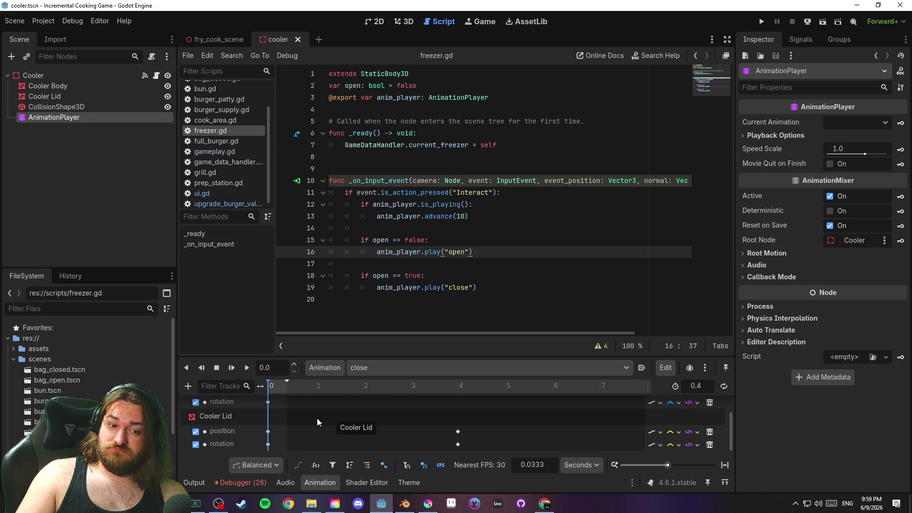
pyautogui.scroll(2, 317, 421)
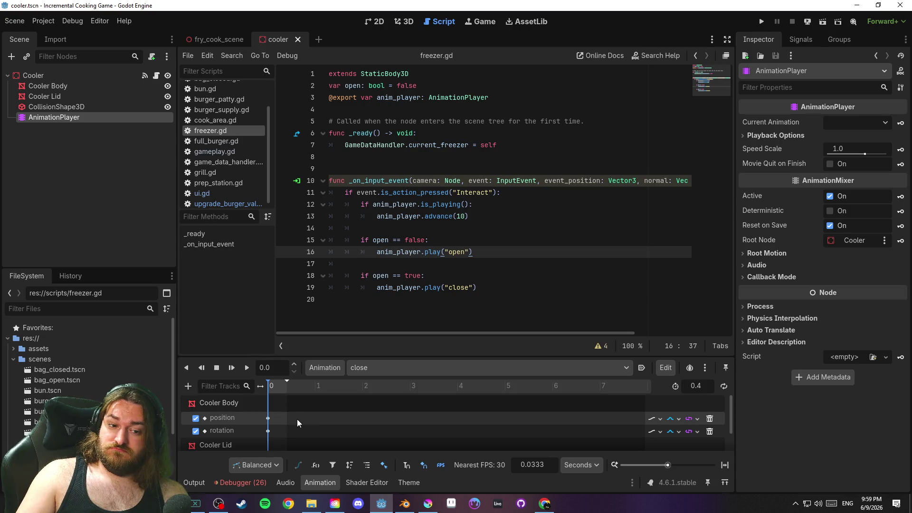
# Start adding a Property Track to the close animation
pyautogui.click(189, 386)
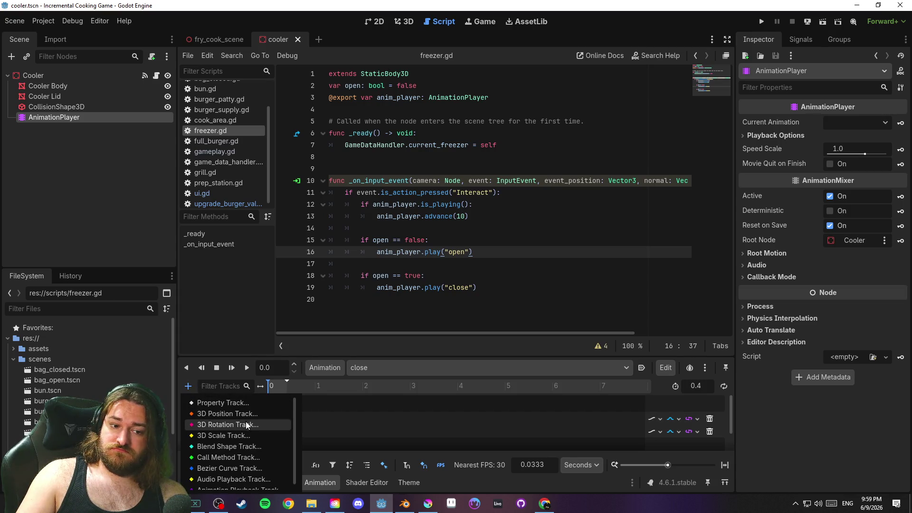
pyautogui.scroll(-1, 254, 440)
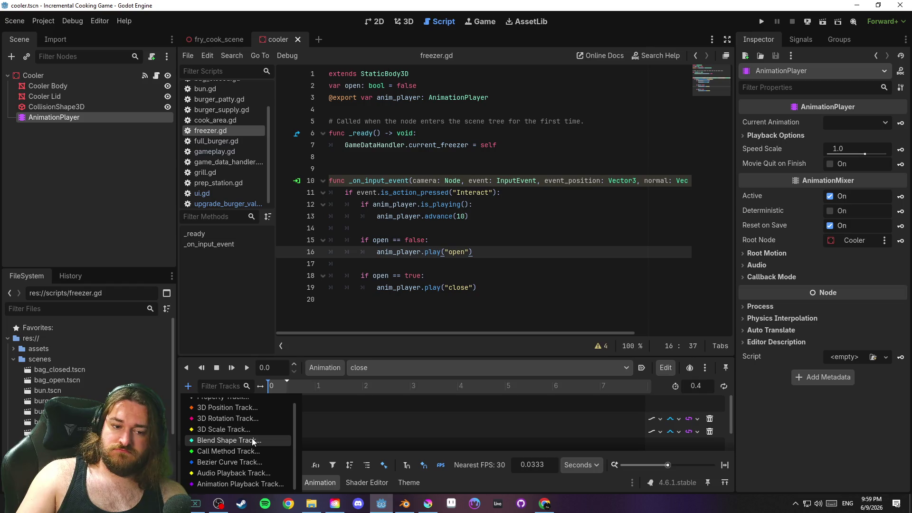
pyautogui.scroll(1, 244, 458)
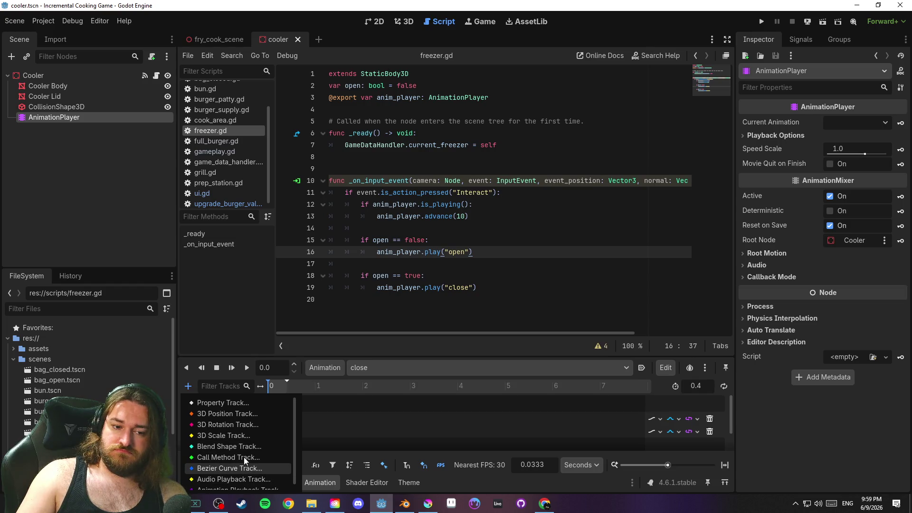
pyautogui.click(240, 401)
# Pick the Cooler node, browse its property list, and cancel without adding a track
pyautogui.doubleClick(438, 119)
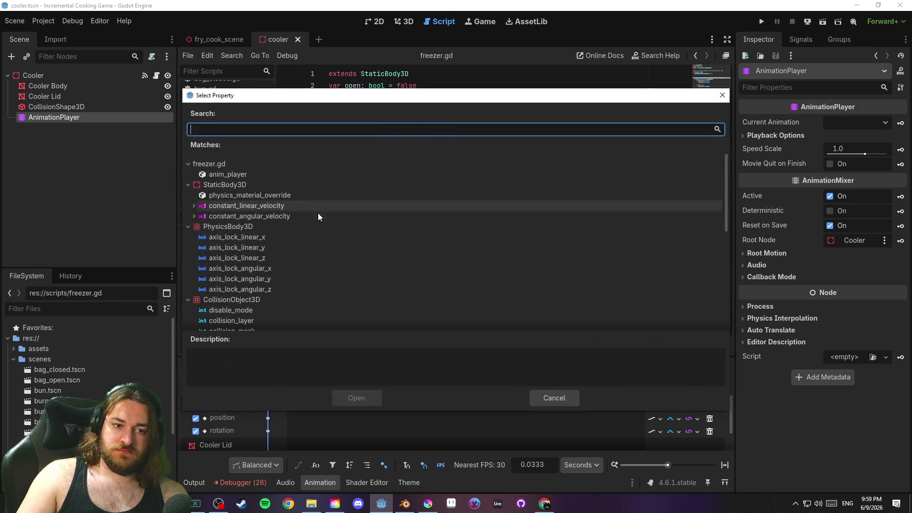
pyautogui.scroll(-5, 332, 241)
pyautogui.scroll(-5, 331, 240)
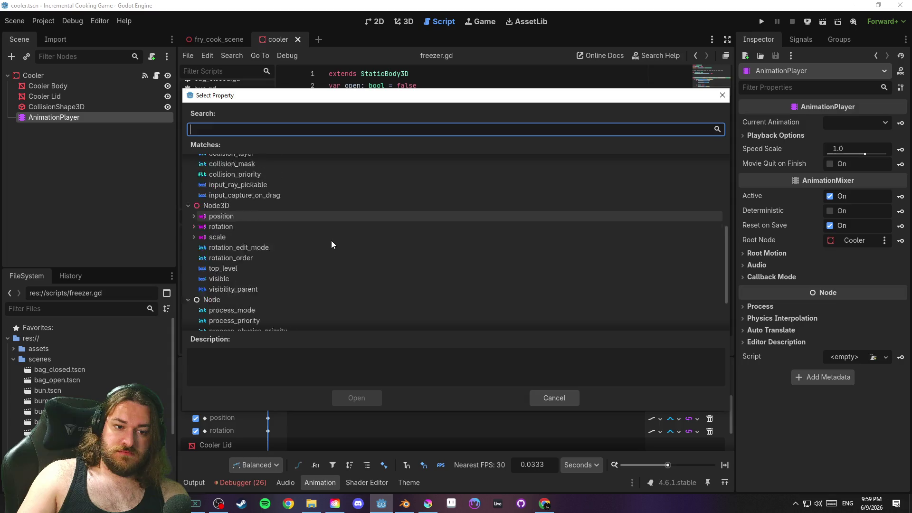
pyautogui.scroll(3, 331, 240)
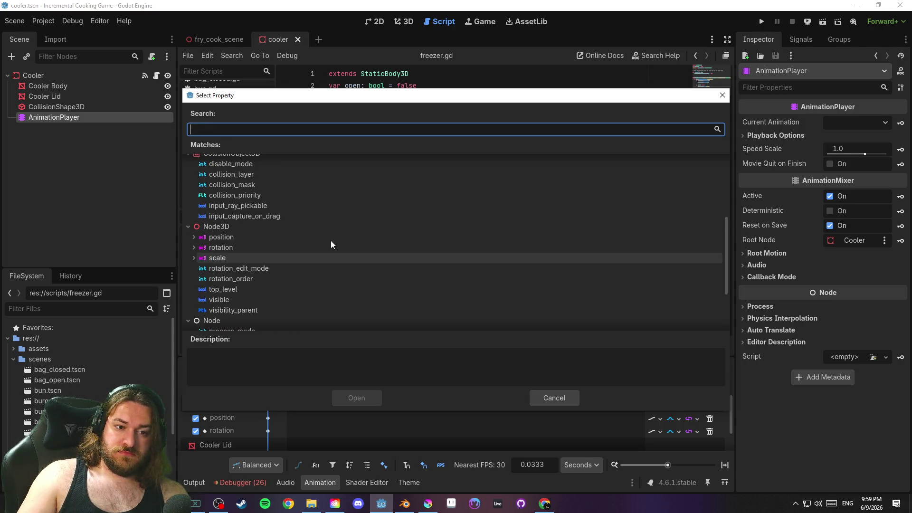
pyautogui.scroll(3, 331, 240)
pyautogui.scroll(4, 331, 244)
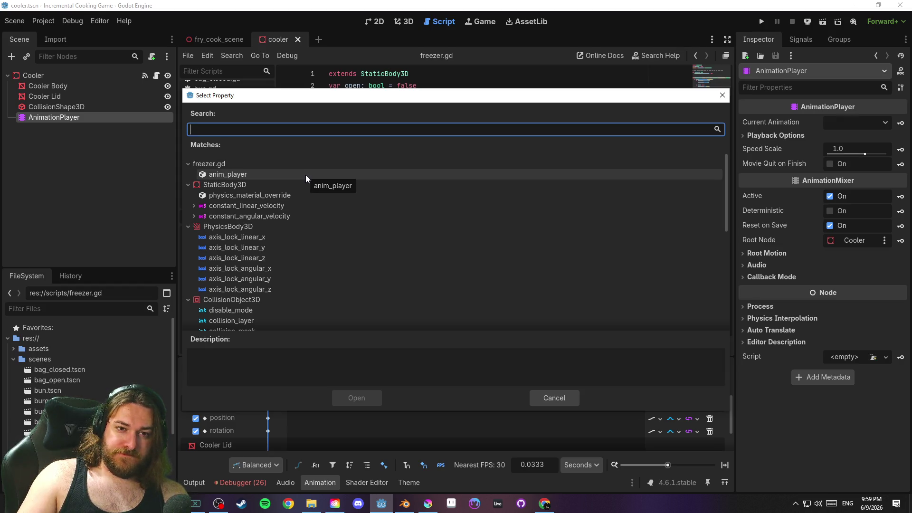
pyautogui.click(561, 398)
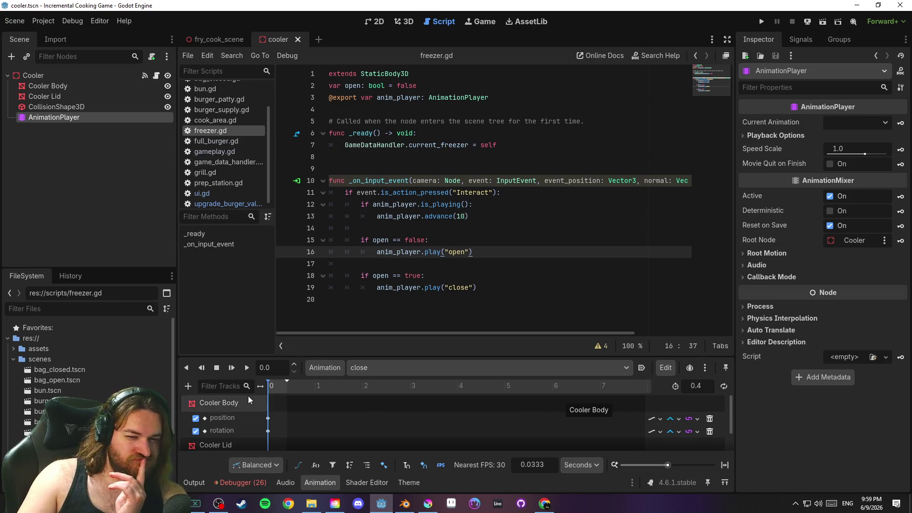
pyautogui.click(330, 87)
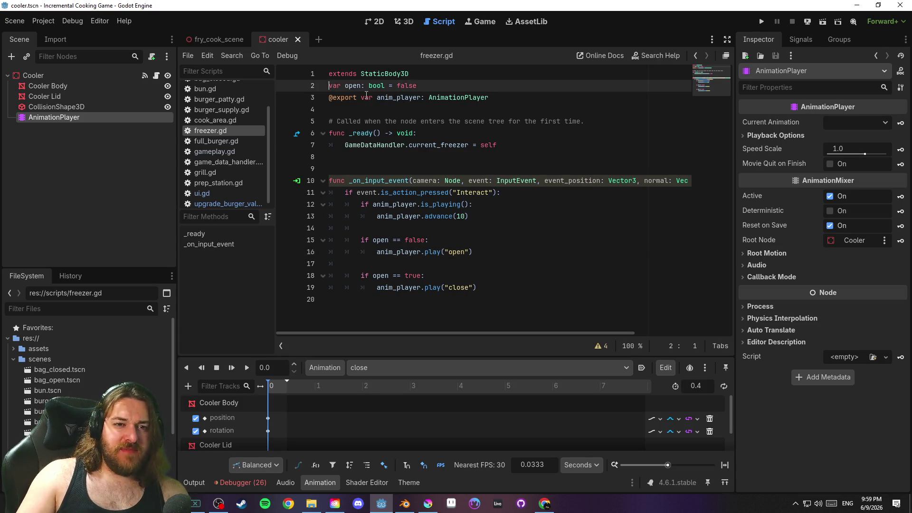
pyautogui.write('@export')
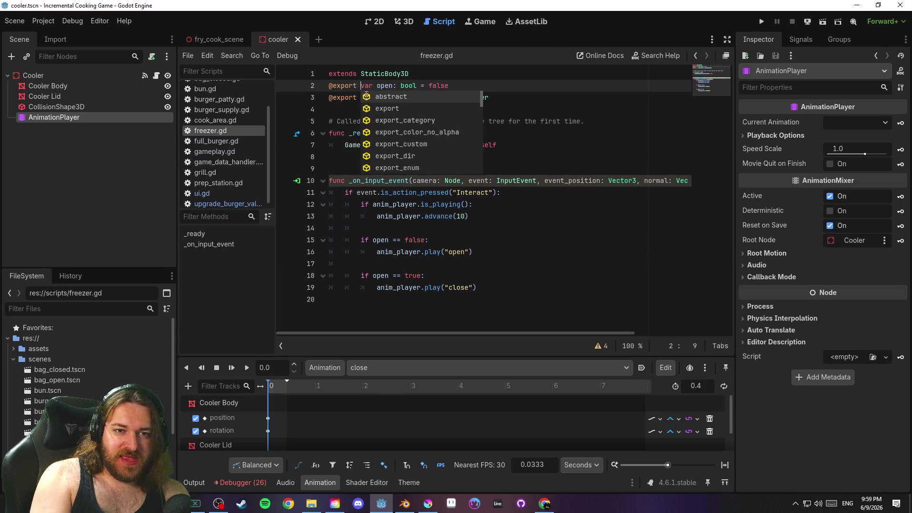
pyautogui.click(477, 82)
pyautogui.hotkey('ctrl', 's')
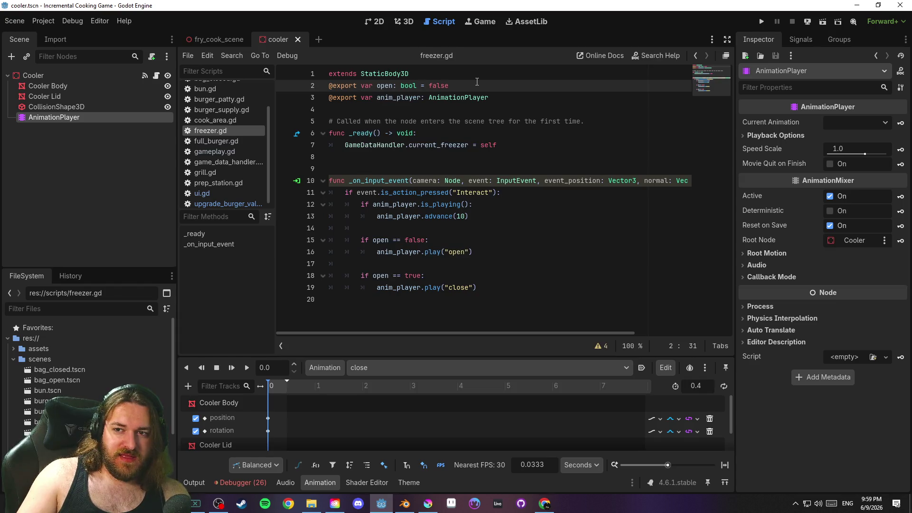
# Select Cooler, toggle its exported Open flag on and back off, and save the scene
pyautogui.click(86, 76)
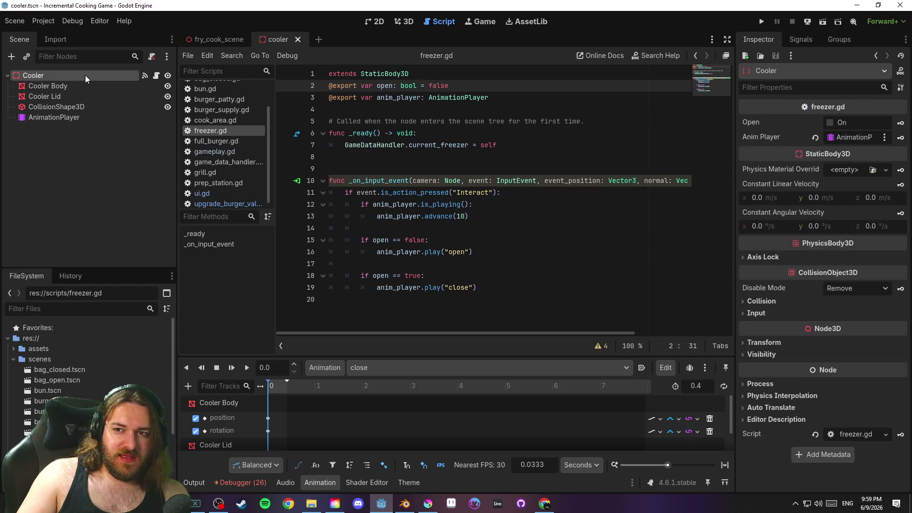
pyautogui.click(830, 123)
pyautogui.click(831, 123)
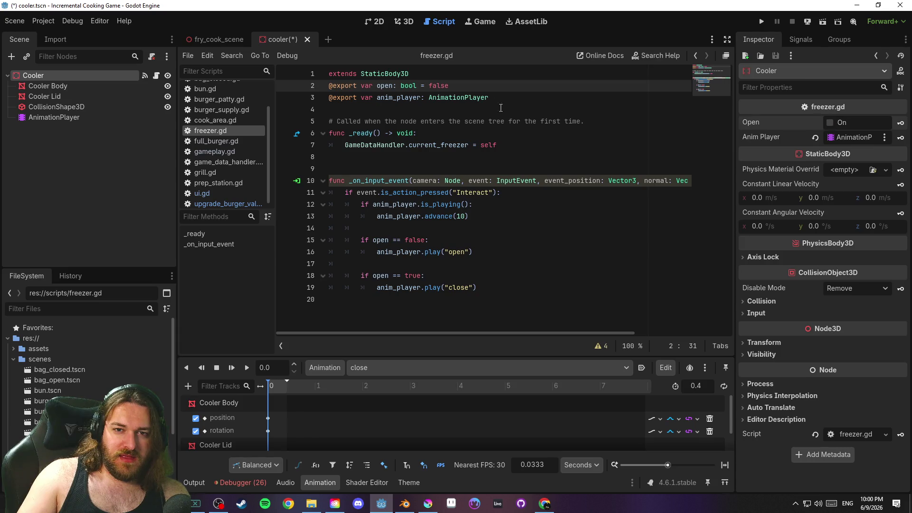
pyautogui.hotkey('ctrl', 's')
# Show the Add Track list of track types for the close animation
pyautogui.click(188, 386)
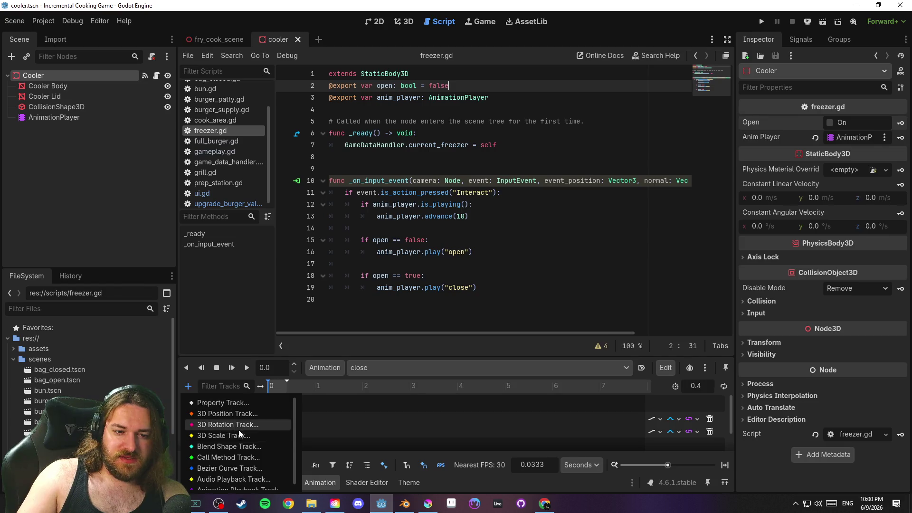
pyautogui.scroll(-1, 238, 429)
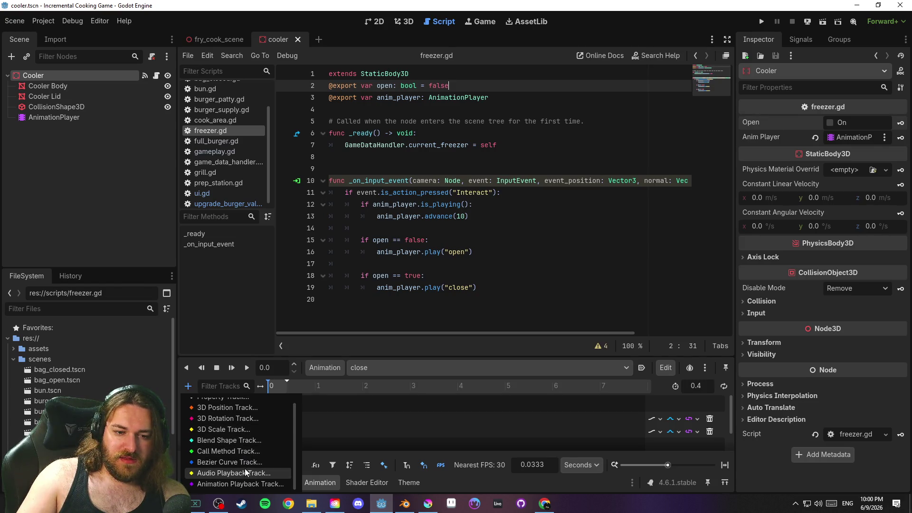
pyautogui.scroll(1, 243, 438)
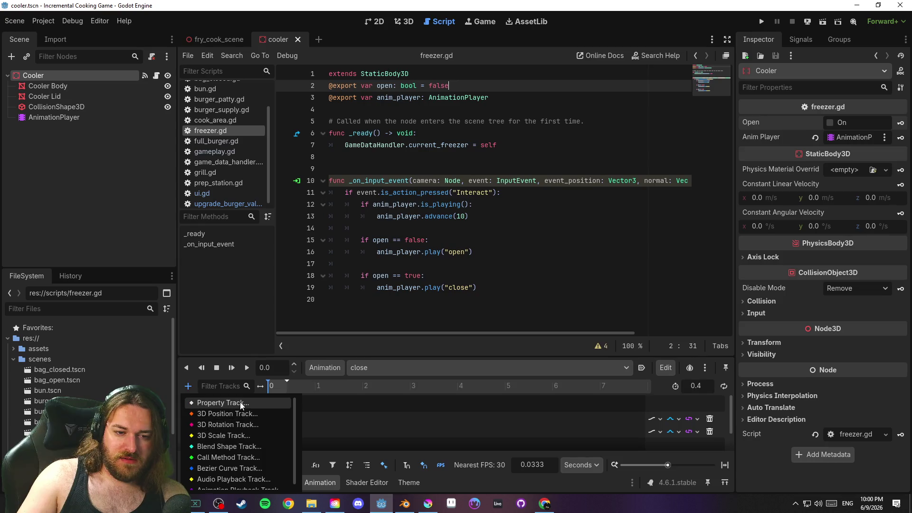
# Add a property track for the Cooler's open flag to the close animation and save
pyautogui.click(240, 402)
pyautogui.doubleClick(434, 119)
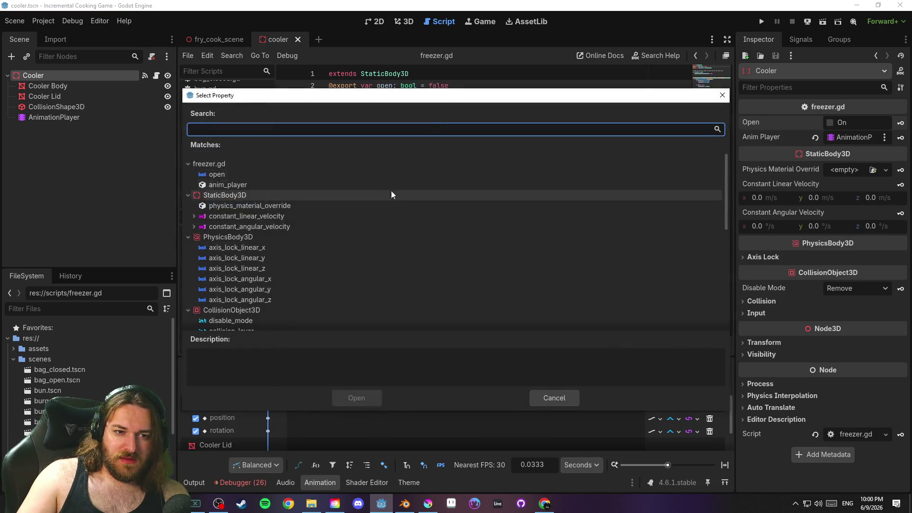
pyautogui.doubleClick(335, 175)
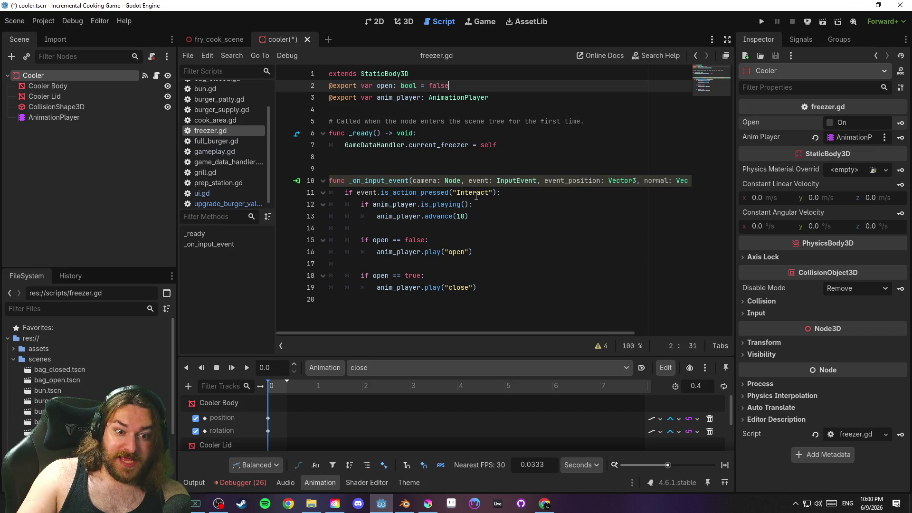
pyautogui.scroll(-3, 347, 411)
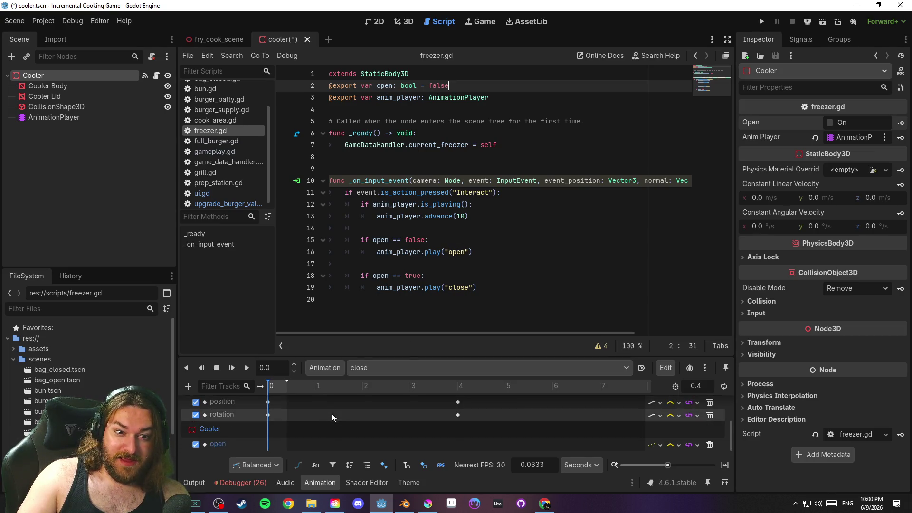
pyautogui.hotkey('ctrl', 's')
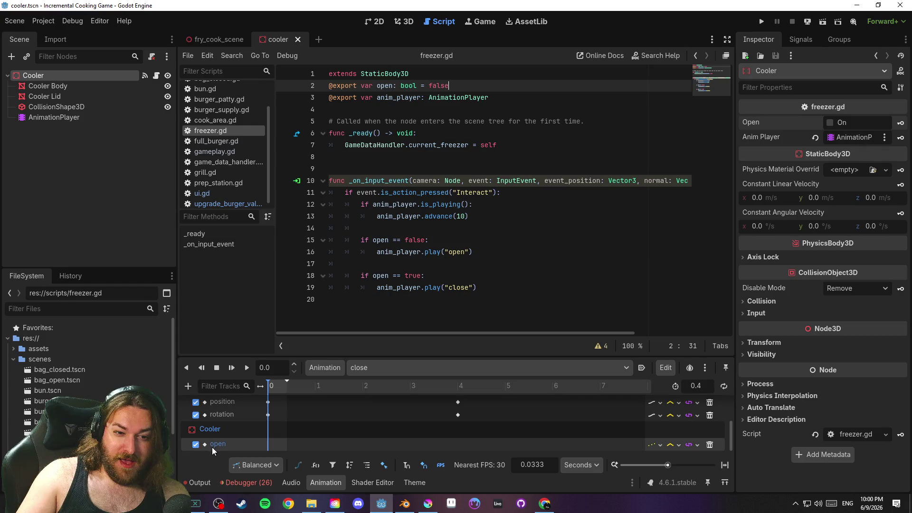
pyautogui.click(196, 444)
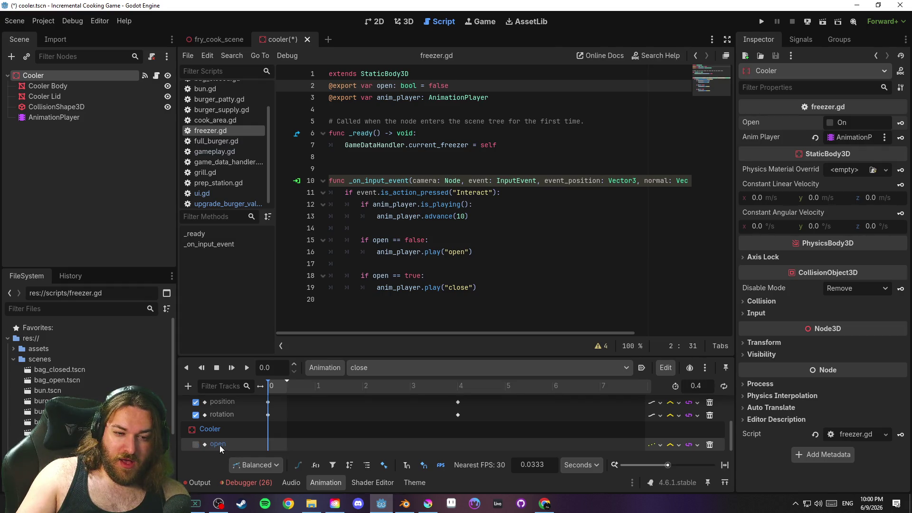
pyautogui.click(195, 445)
pyautogui.hotkey('ctrl', 's')
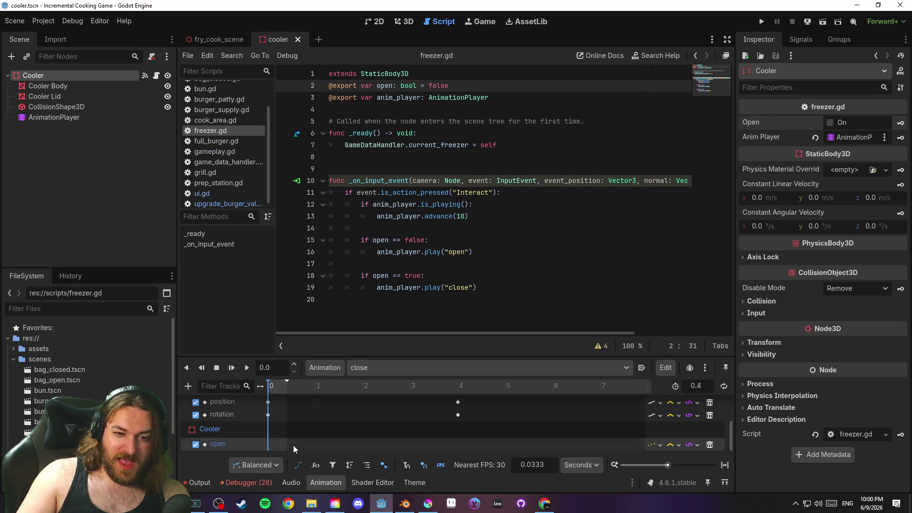
# Insert keys on the open track at 0 and 0.4 seconds
pyautogui.rightClick(278, 449)
pyautogui.click(300, 457)
pyautogui.click(287, 387)
pyautogui.rightClick(288, 445)
pyautogui.click(321, 454)
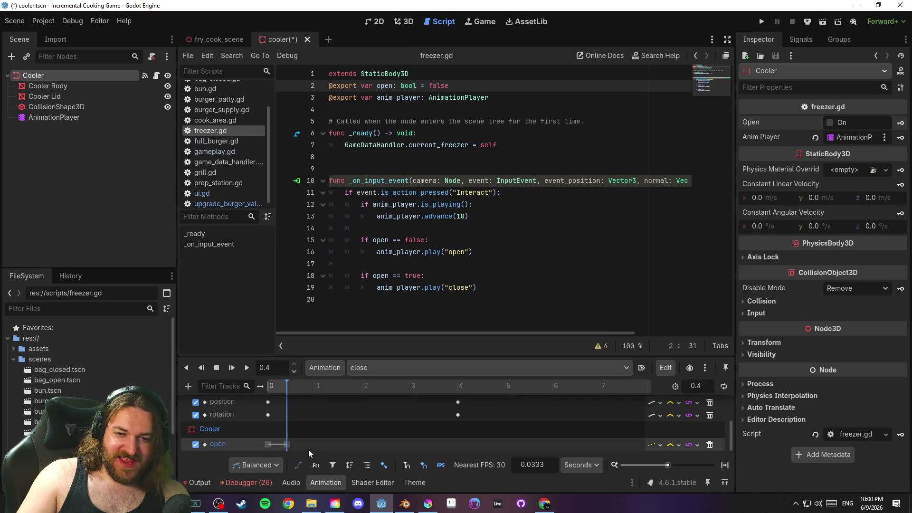
# Set the 0.4 s key's open value to On, save the scene, and run the game
pyautogui.moveTo(289, 445); pyautogui.dragTo(430, 436)
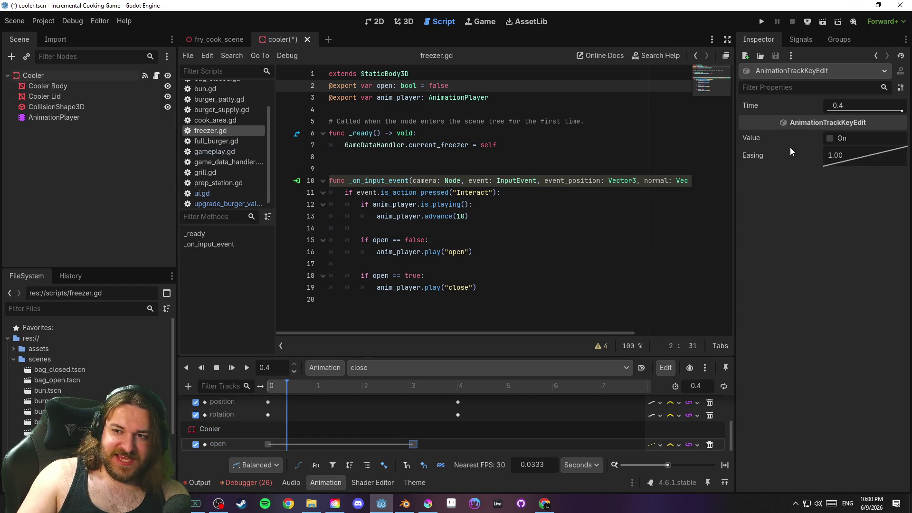
pyautogui.click(416, 446)
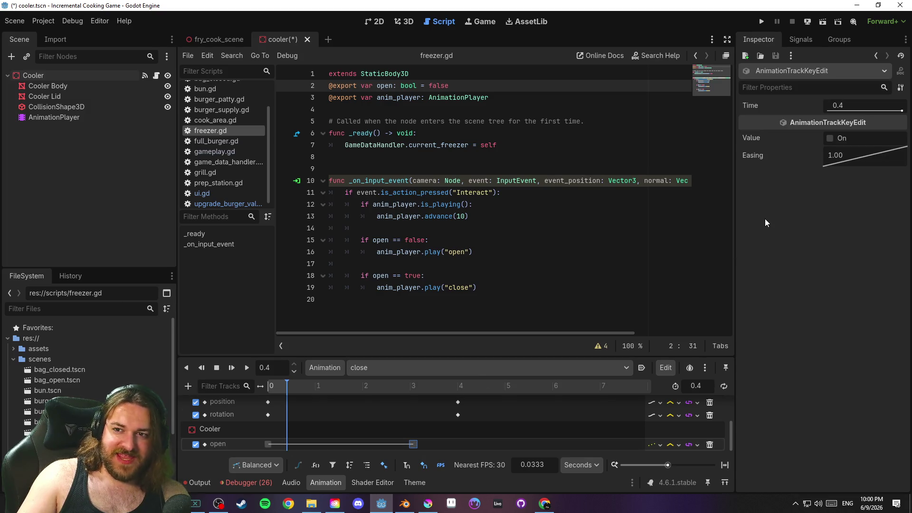
pyautogui.click(830, 138)
pyautogui.click(502, 300)
pyautogui.hotkey('ctrl', 's')
pyautogui.click(762, 22)
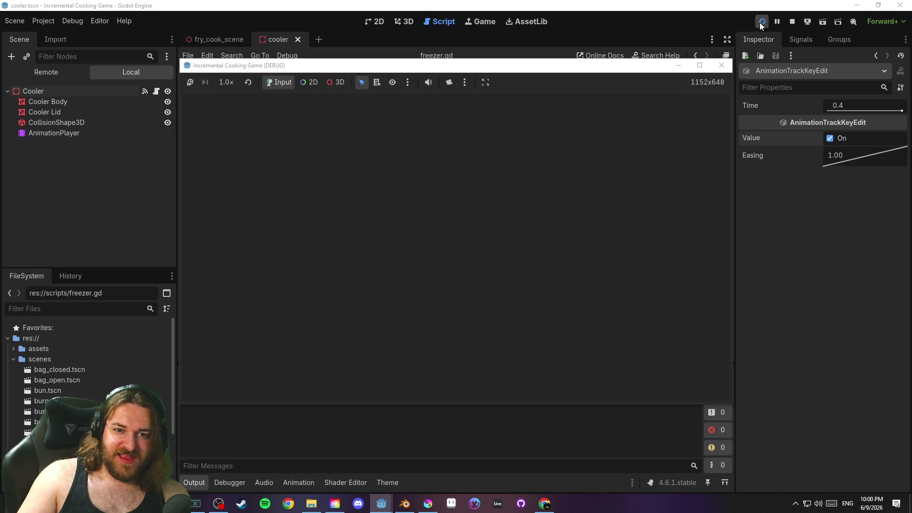
# Click the cooler in the running game to open its lid, then close the game window
pyautogui.click(281, 340)
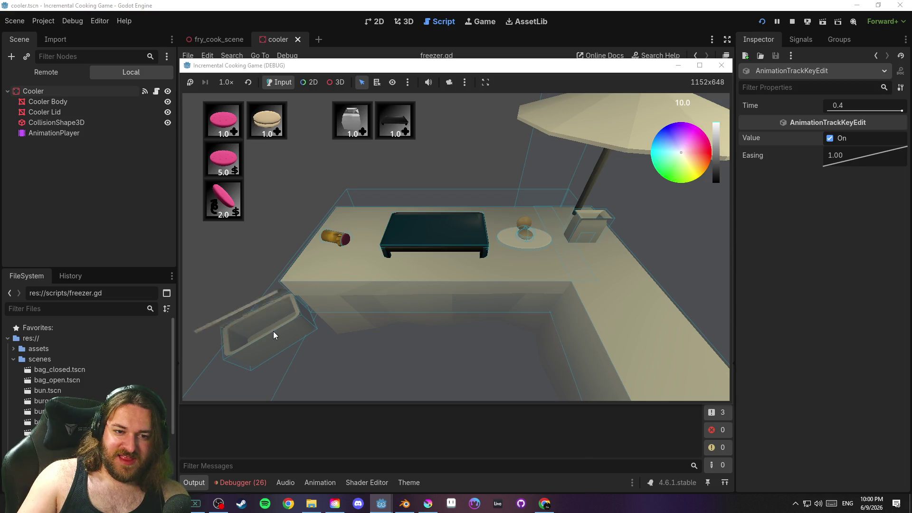
pyautogui.click(722, 65)
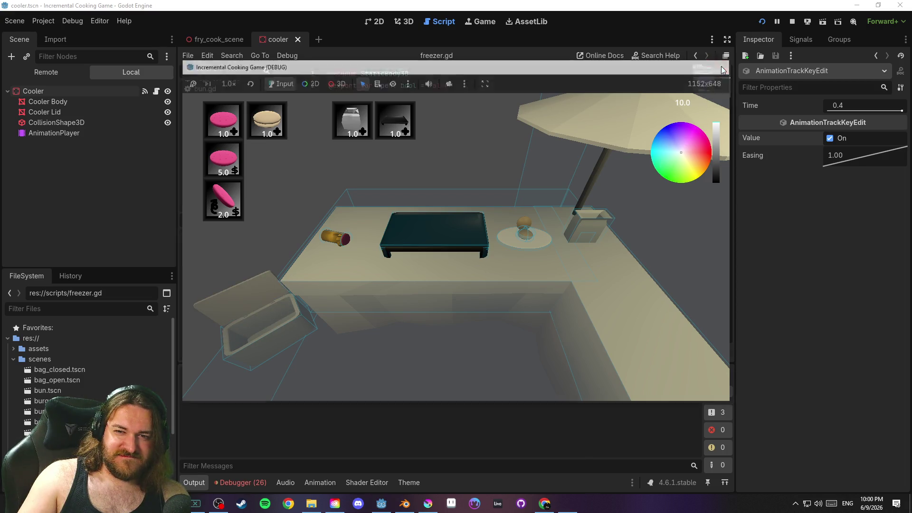
pyautogui.click(473, 228)
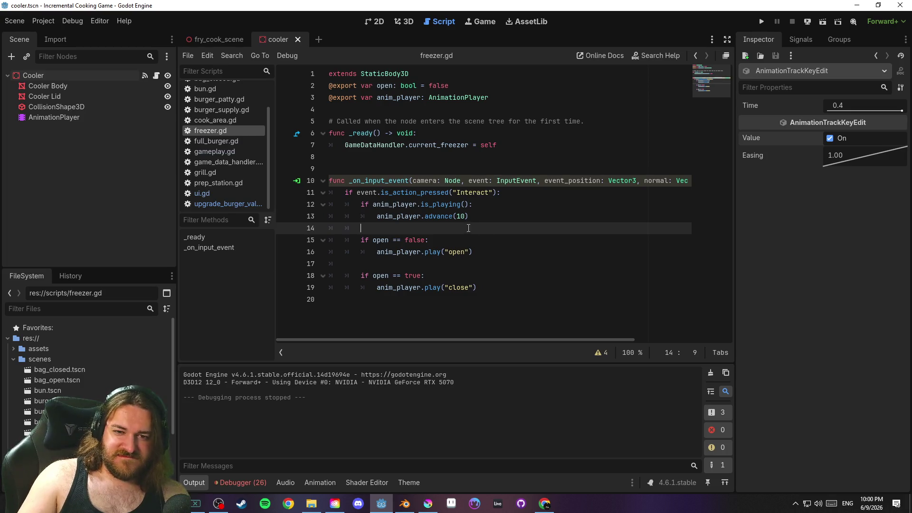
# Save the cooler scene with Ctrl+S and Scene > Save Scene, then switch to Blender
pyautogui.hotkey('ctrl', 's')
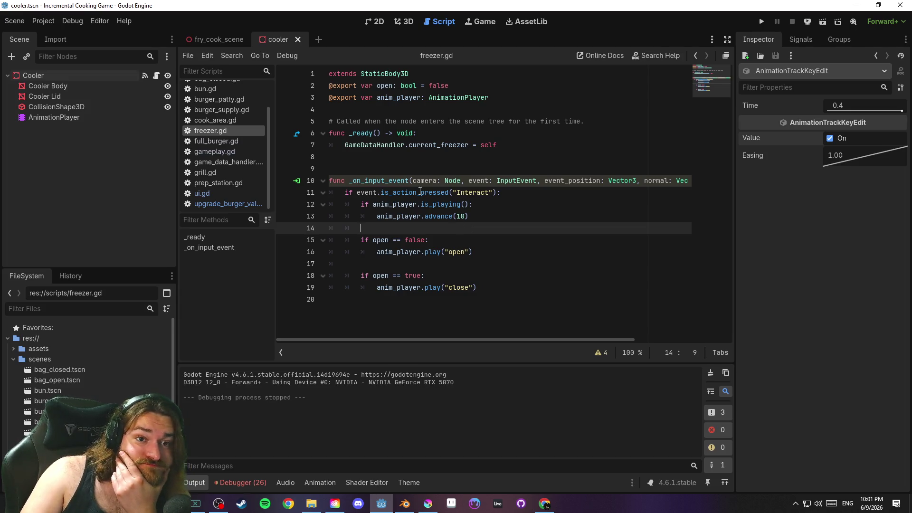
pyautogui.click(7, 23)
pyautogui.click(60, 95)
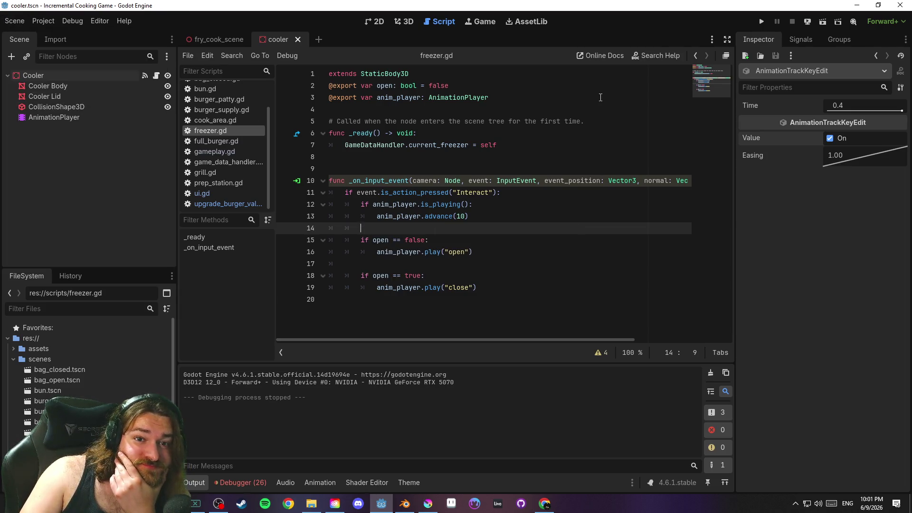
pyautogui.hotkey('alt', 'Tab')
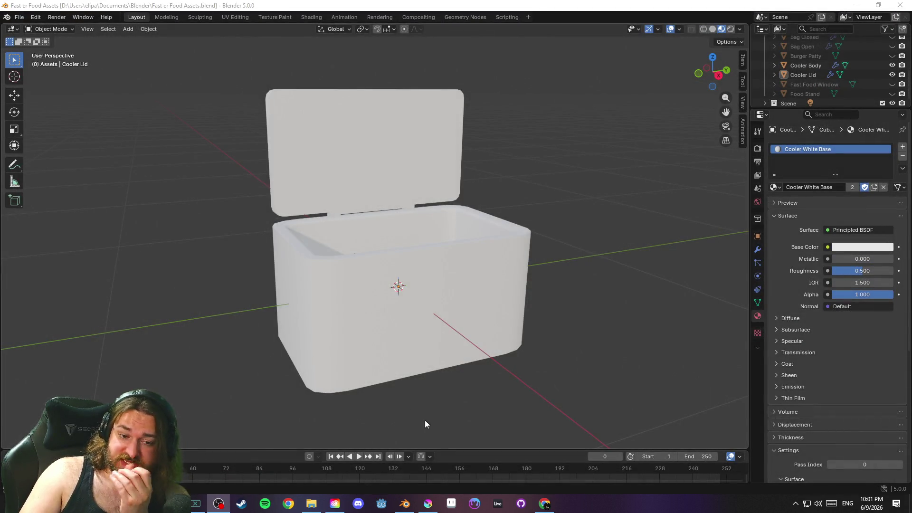
# Reopen the Incremental Cooking Game project and select AnimationPlayer to show its tracks
pyautogui.click(382, 503)
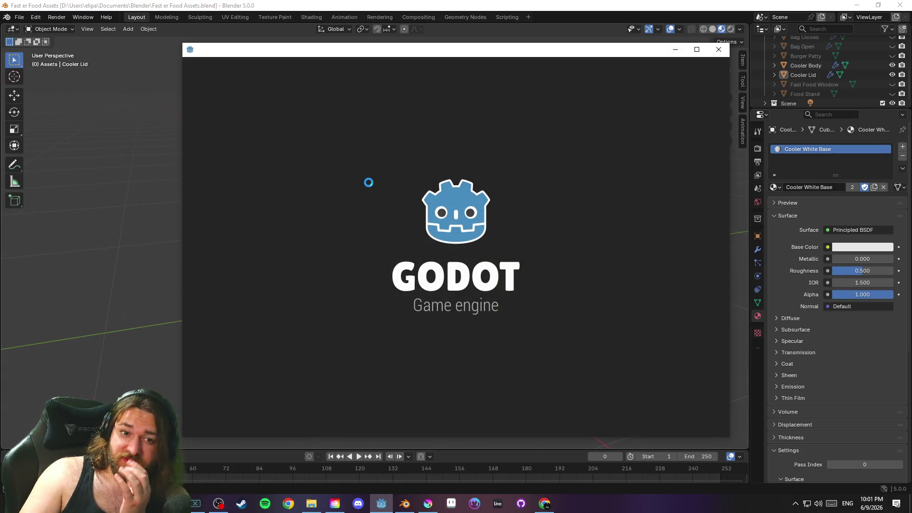
pyautogui.doubleClick(364, 121)
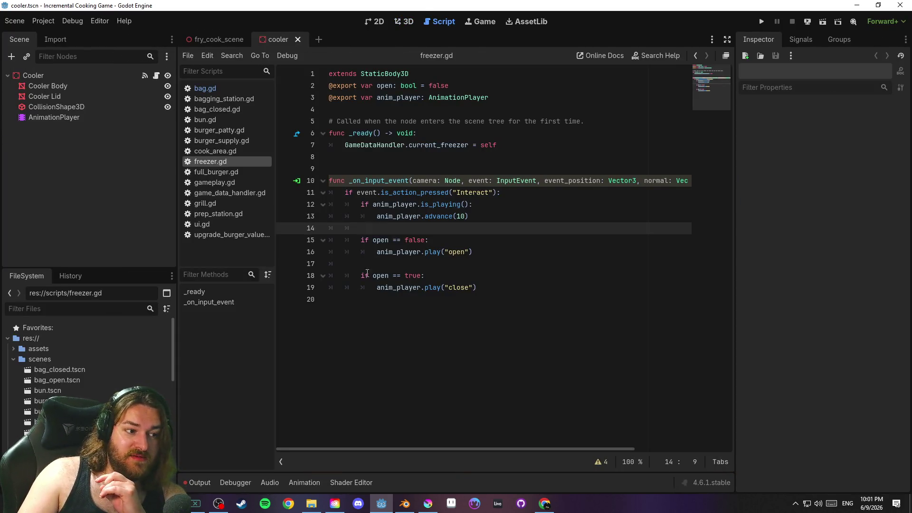
pyautogui.click(503, 317)
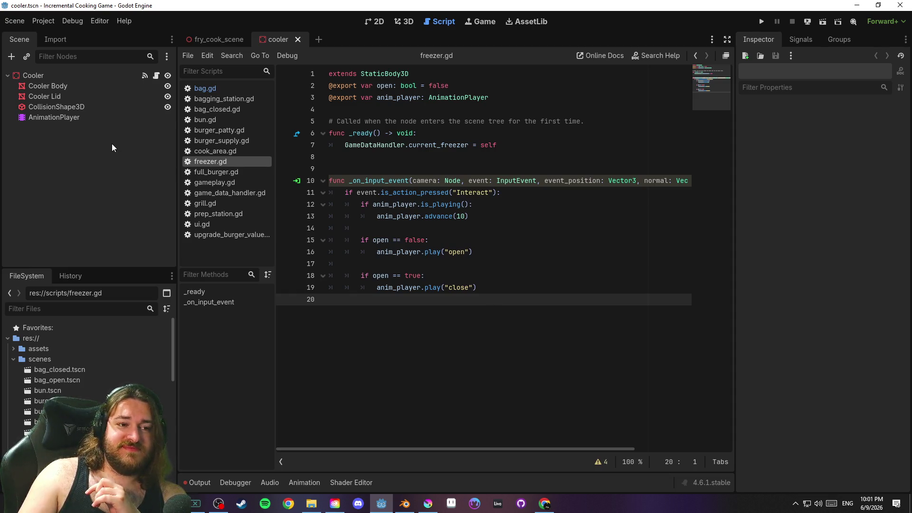
pyautogui.click(108, 117)
pyautogui.scroll(-2, 364, 420)
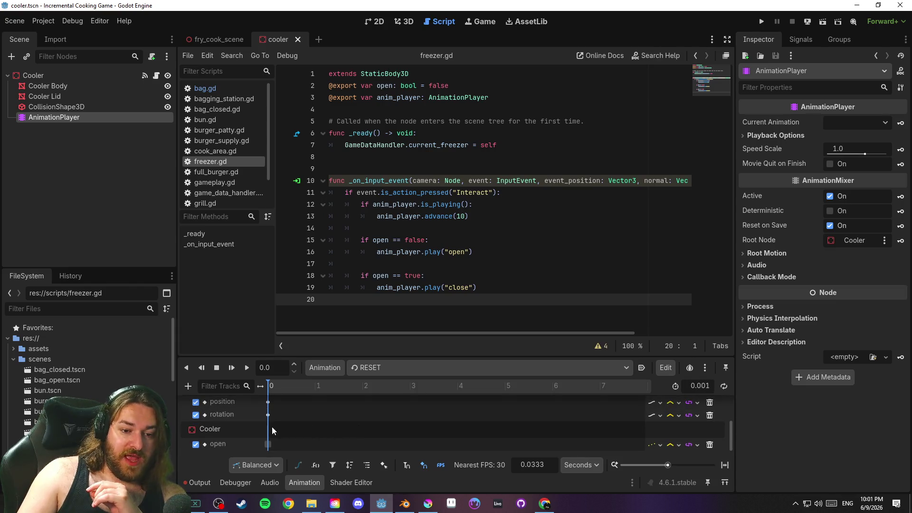
# Switch the Animation panel between the open and close animations to compare their tracks
pyautogui.click(241, 431)
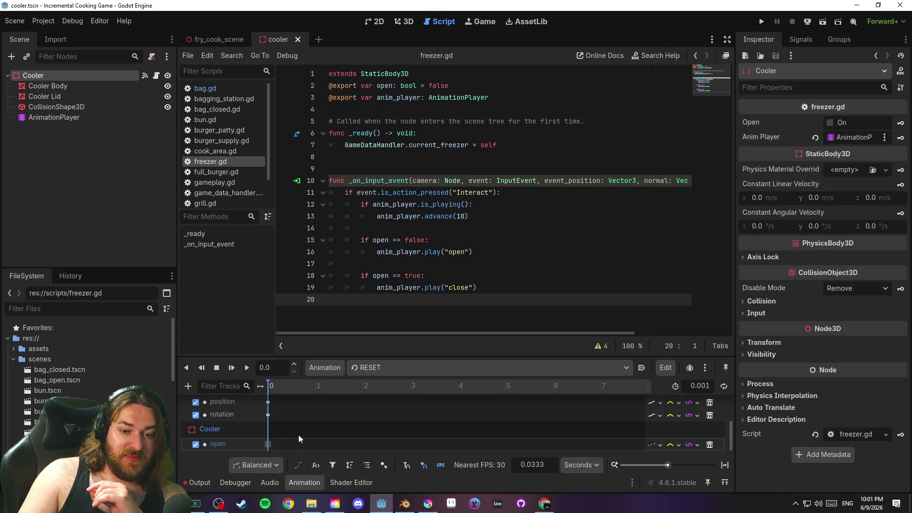
pyautogui.click(378, 370)
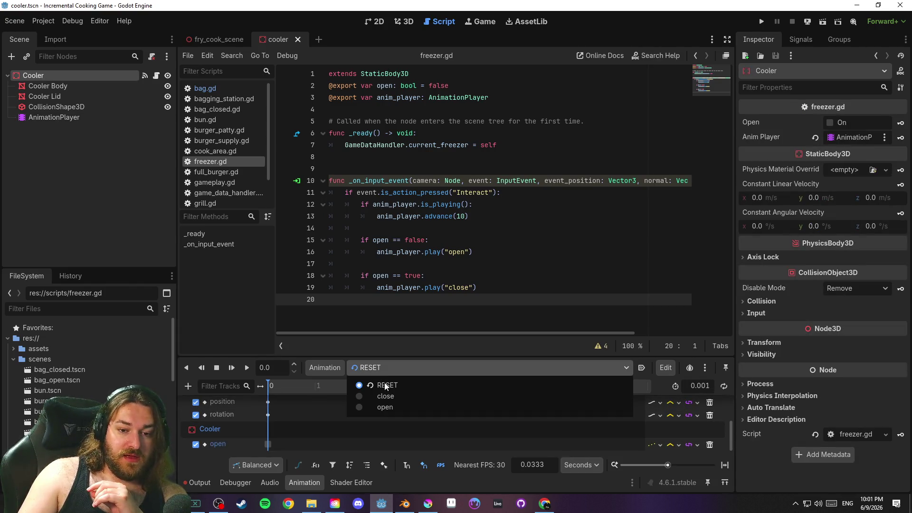
pyautogui.click(395, 407)
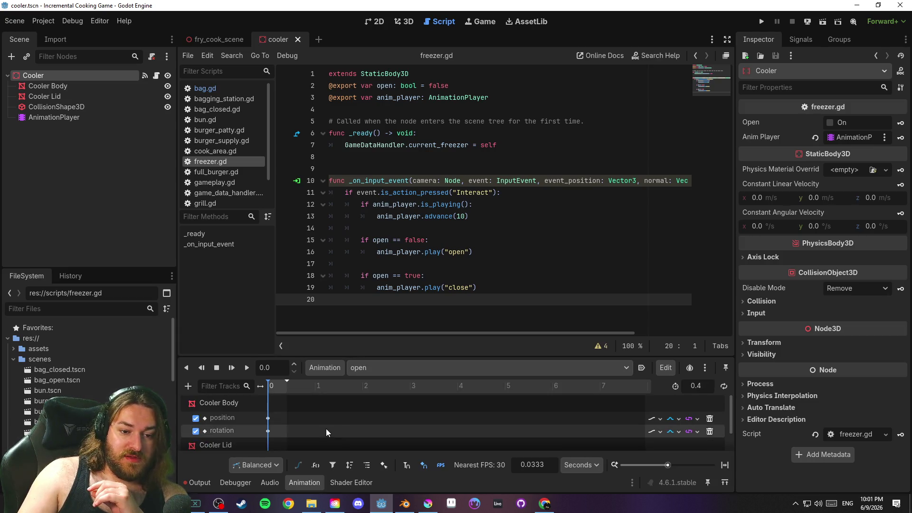
pyautogui.click(388, 369)
pyautogui.click(398, 394)
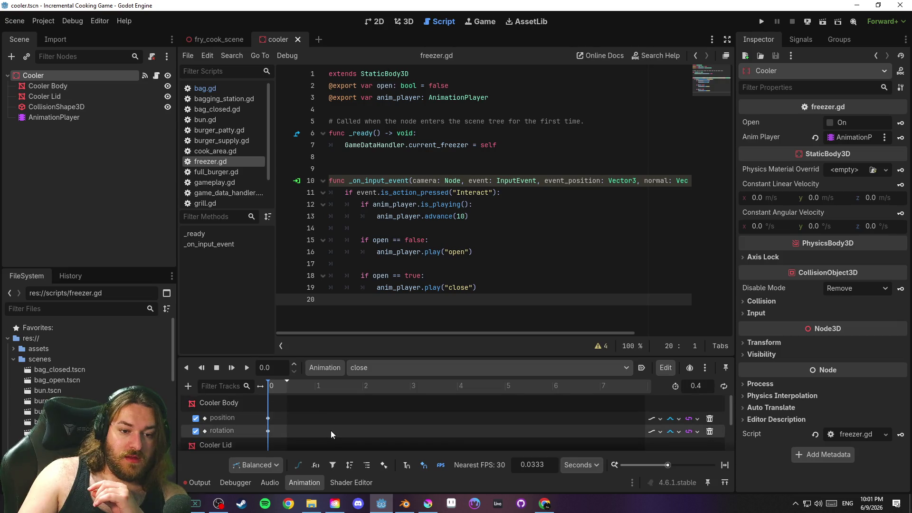
pyautogui.scroll(-3, 331, 430)
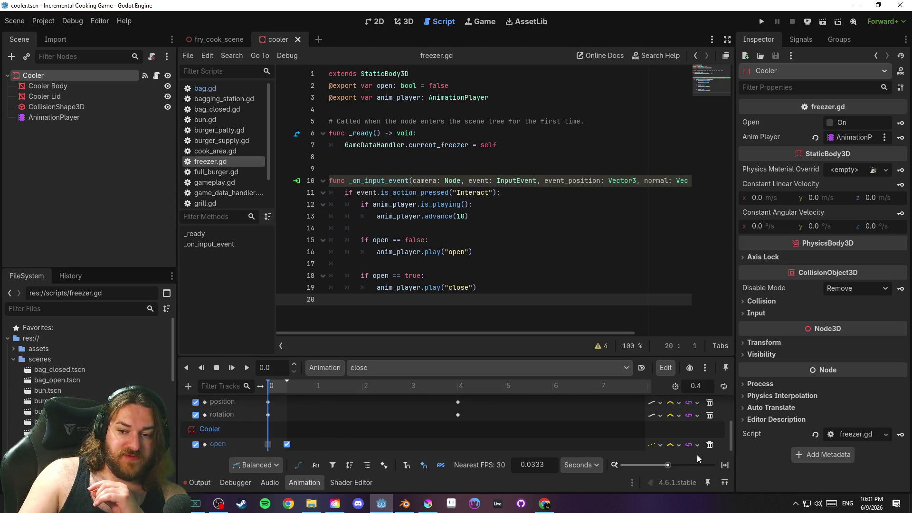
pyautogui.scroll(3, 352, 426)
# Select the open animation for editing and show the Add Track type menu
pyautogui.click(381, 369)
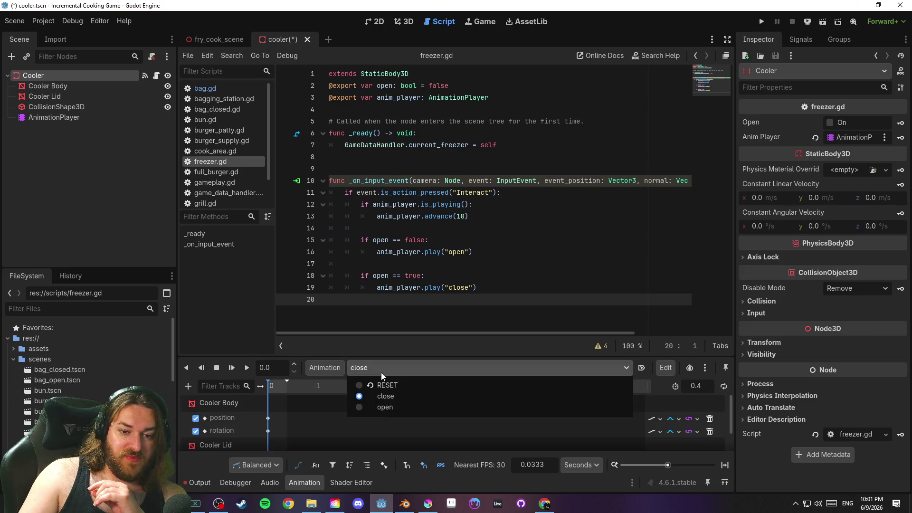
pyautogui.click(391, 408)
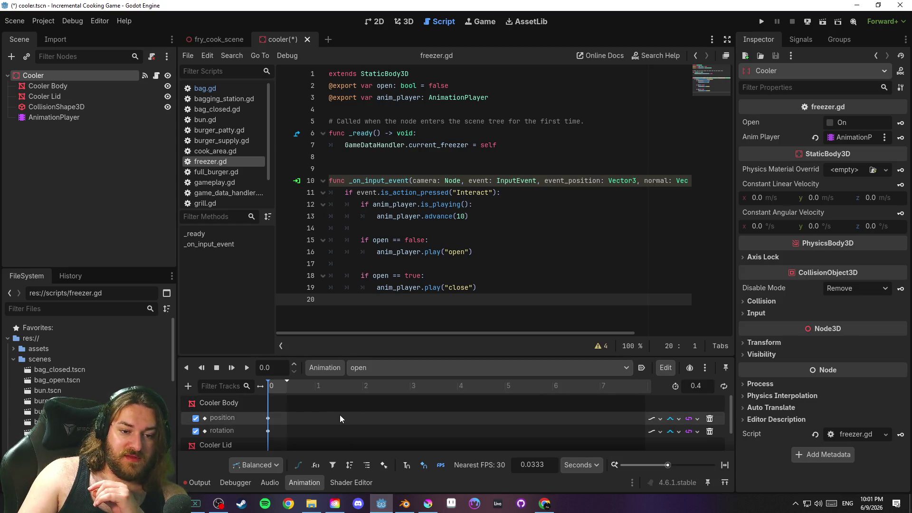
pyautogui.scroll(-2, 341, 418)
pyautogui.click(189, 386)
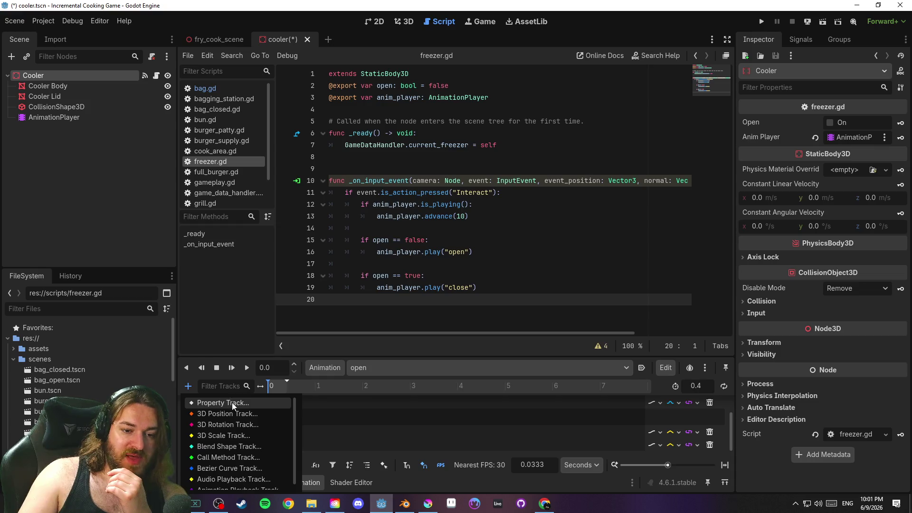
# Add a Cooler open property track to the open animation with a key at 0 seconds
pyautogui.click(232, 403)
pyautogui.doubleClick(421, 121)
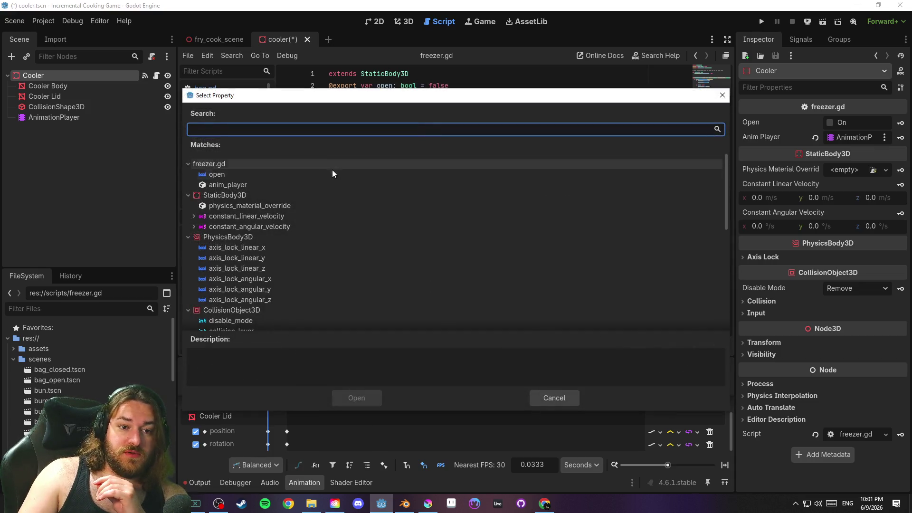
pyautogui.doubleClick(332, 172)
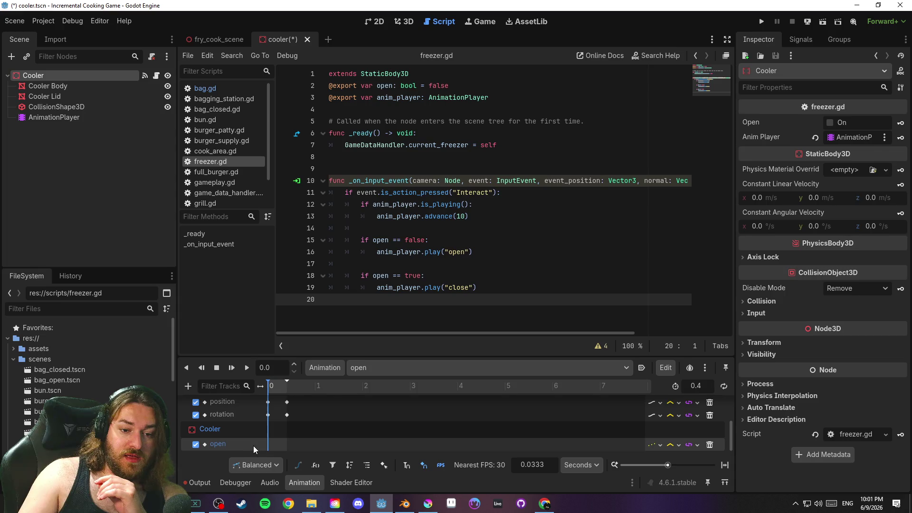
pyautogui.rightClick(274, 444)
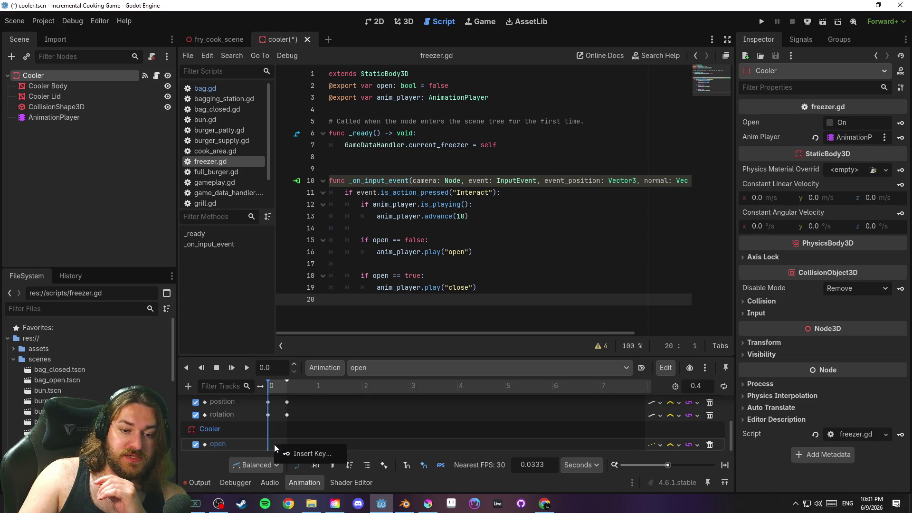
pyautogui.click(301, 452)
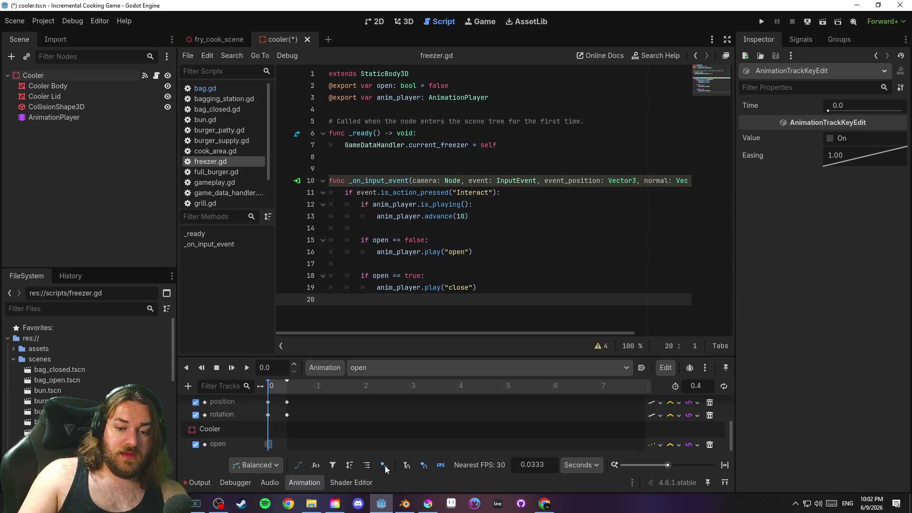
pyautogui.press('Delete')
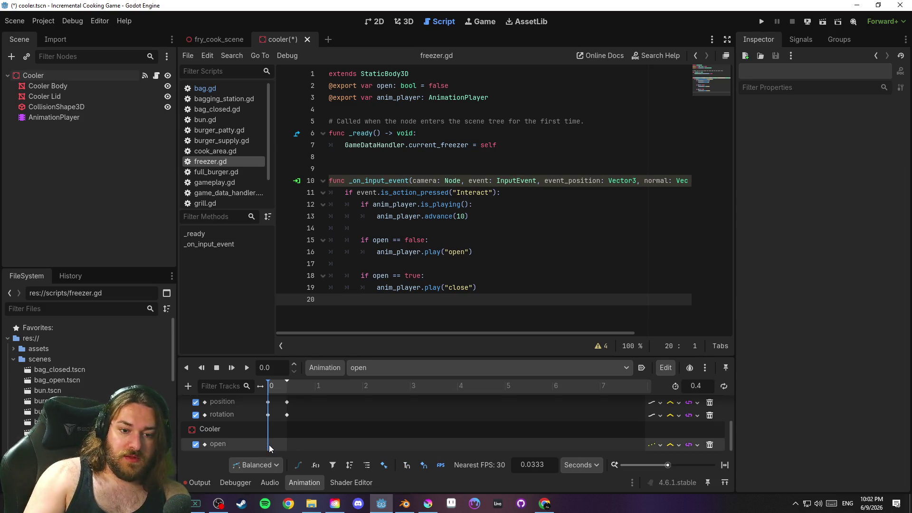
pyautogui.rightClick(269, 445)
pyautogui.click(294, 455)
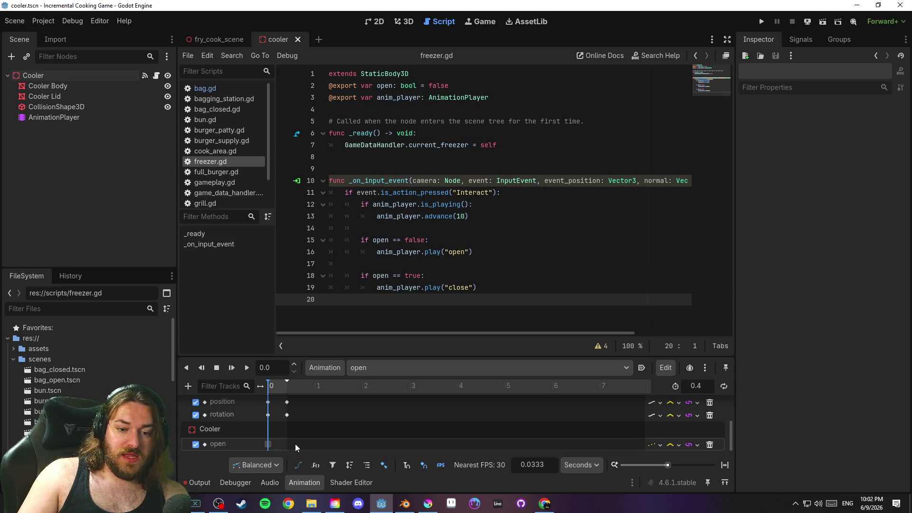
# Add a key at 0.4 seconds on the open track and save the scene
pyautogui.click(277, 386)
pyautogui.click(286, 415)
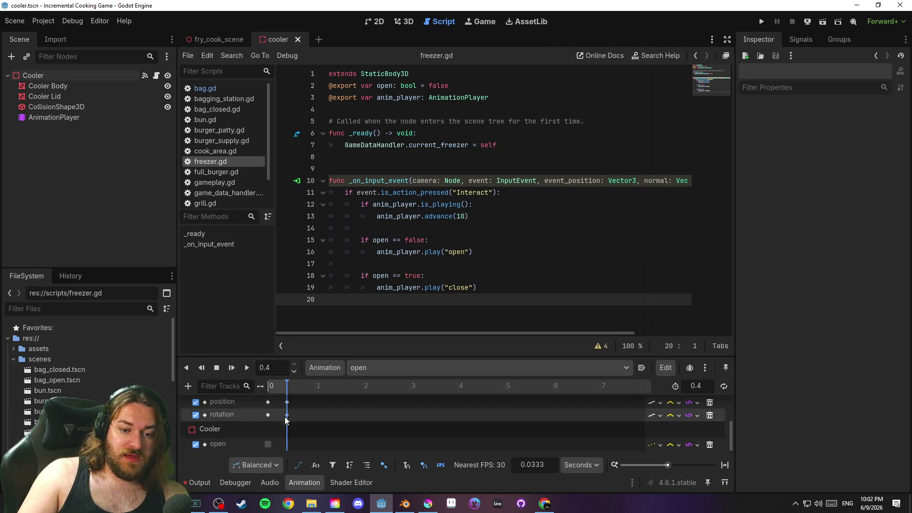
pyautogui.rightClick(287, 444)
pyautogui.click(309, 453)
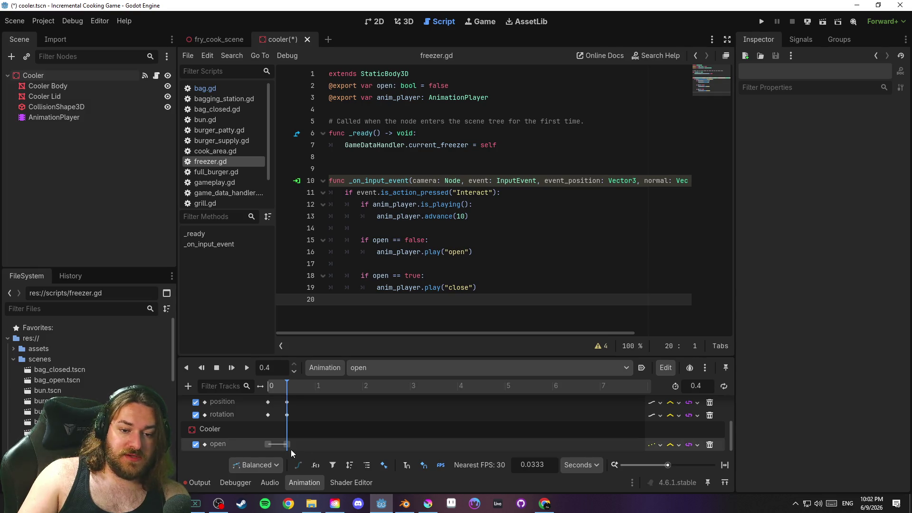
pyautogui.click(288, 444)
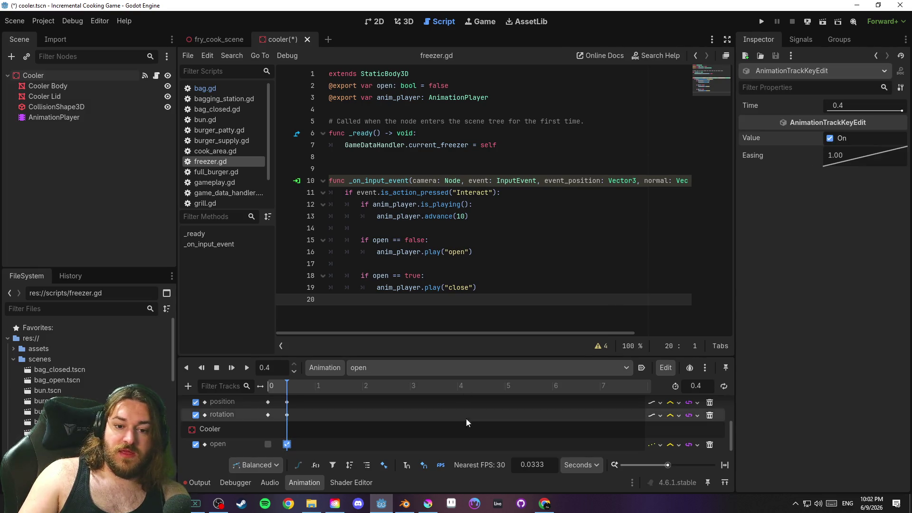
pyautogui.click(416, 434)
pyautogui.hotkey('ctrl', 's')
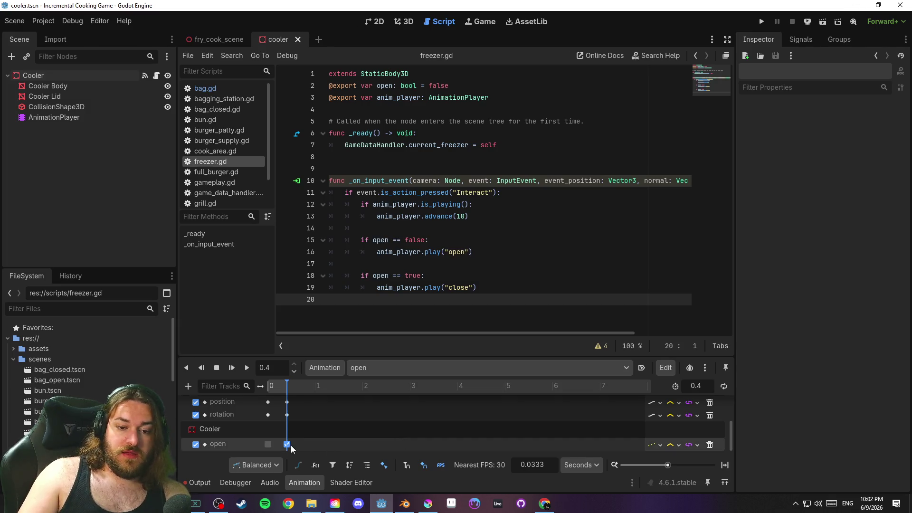
# Inspect the 0.4 s key's value on the open track
pyautogui.click(288, 444)
pyautogui.click(354, 434)
pyautogui.click(288, 445)
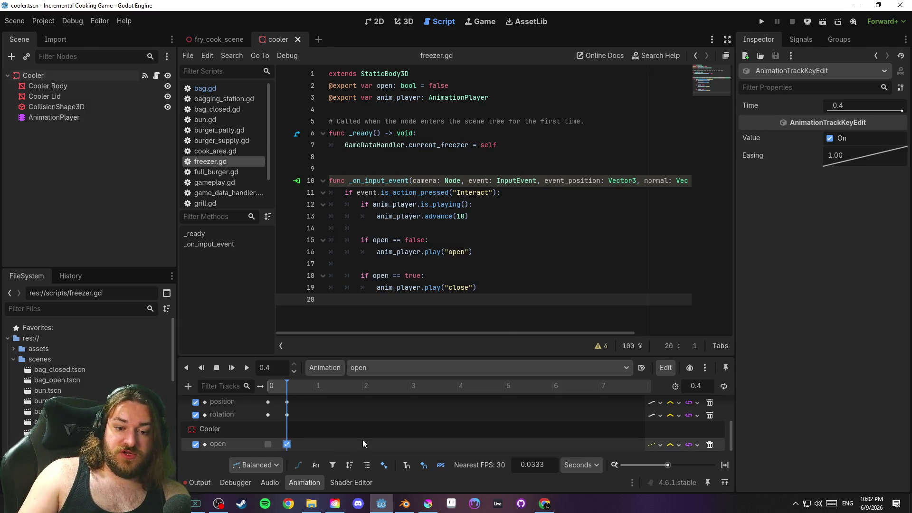
pyautogui.click(363, 435)
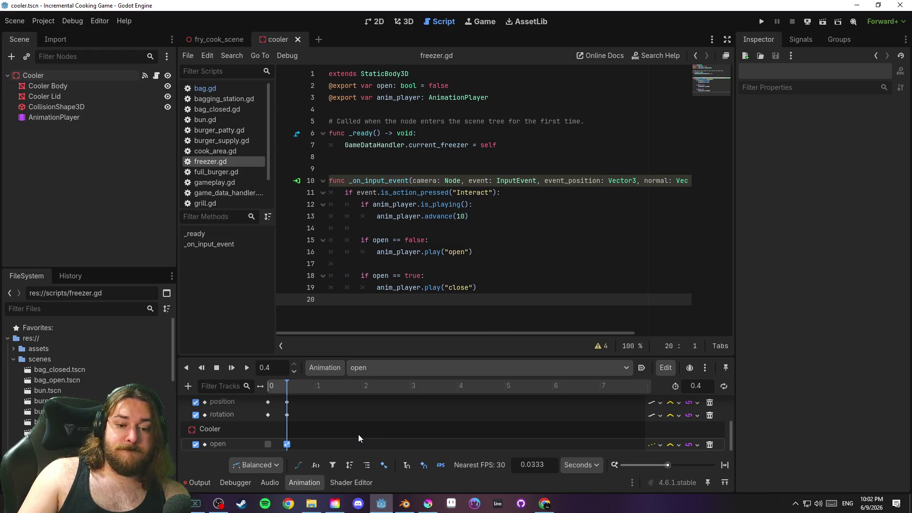
# Turn on the Cooler's Open flag in the Inspector, save, and run the game
pyautogui.click(453, 228)
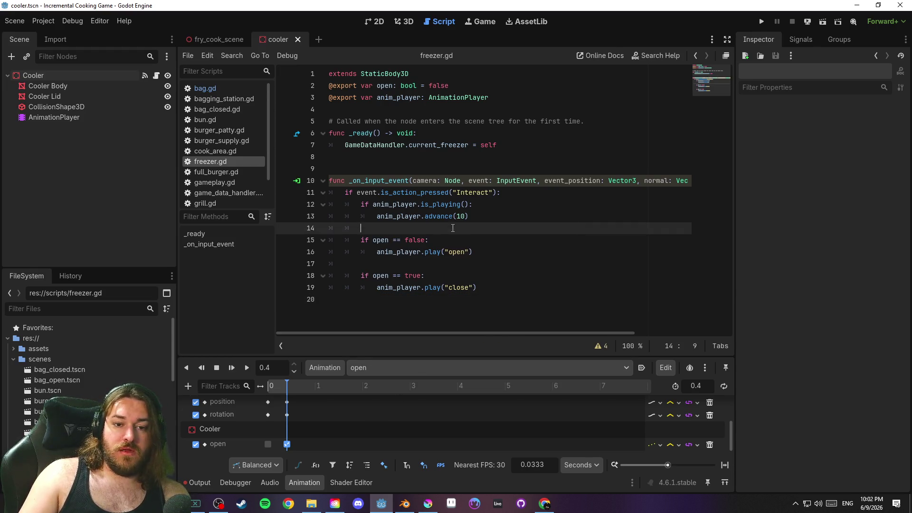
pyautogui.click(98, 76)
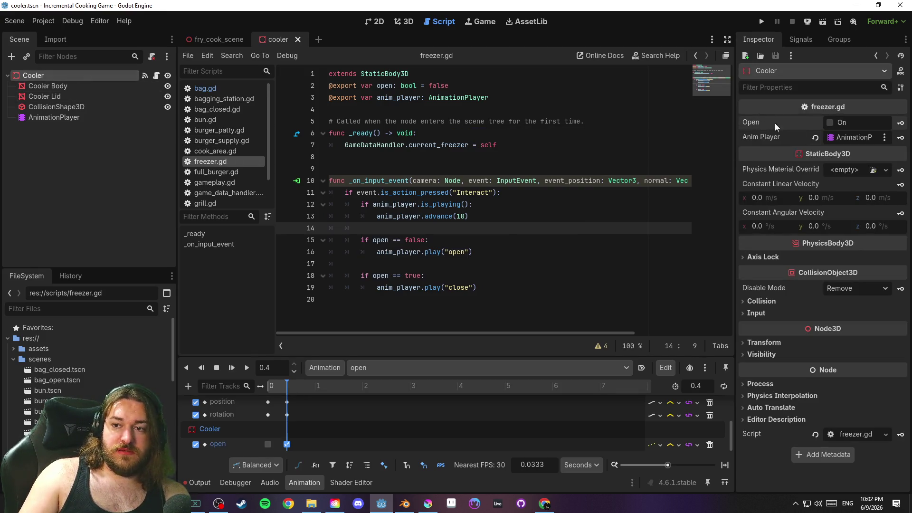
pyautogui.click(830, 124)
pyautogui.hotkey('ctrl', 's')
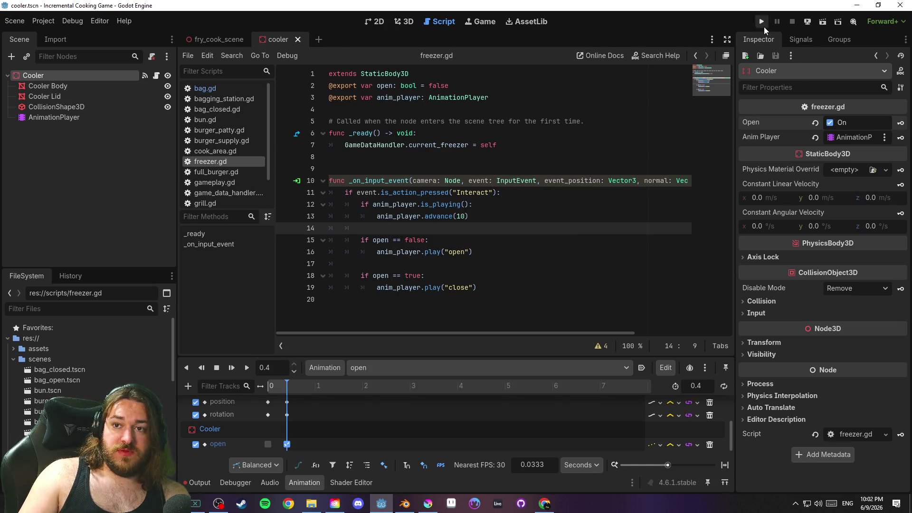
pyautogui.click(763, 25)
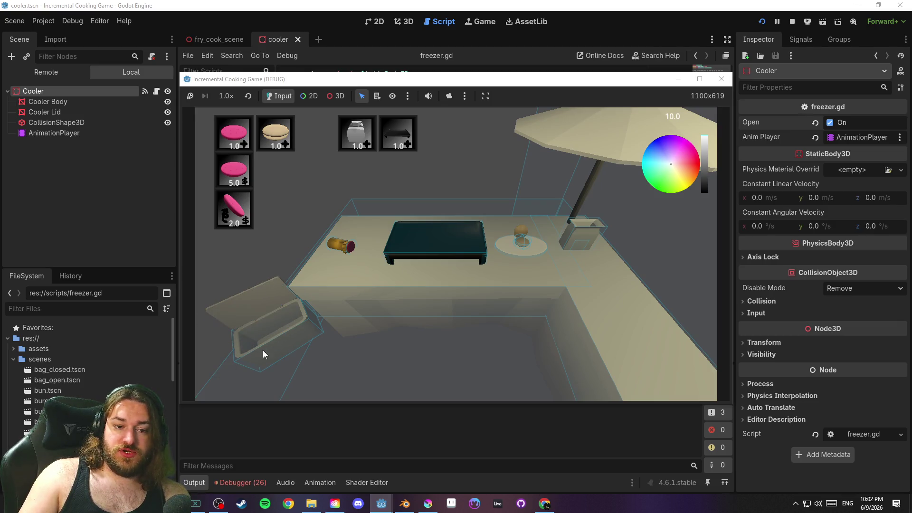
# Stop the game and switch the Cooler's Open flag back off
pyautogui.click(724, 82)
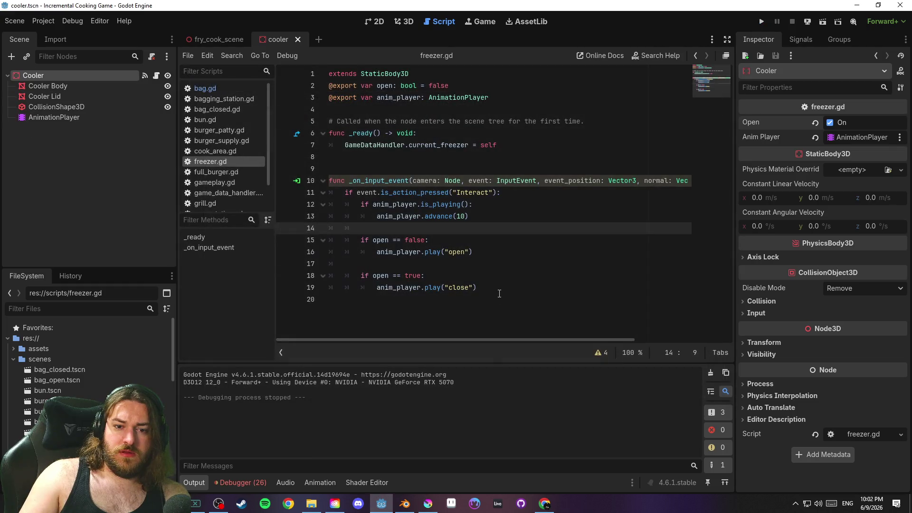
pyautogui.click(470, 305)
pyautogui.click(830, 122)
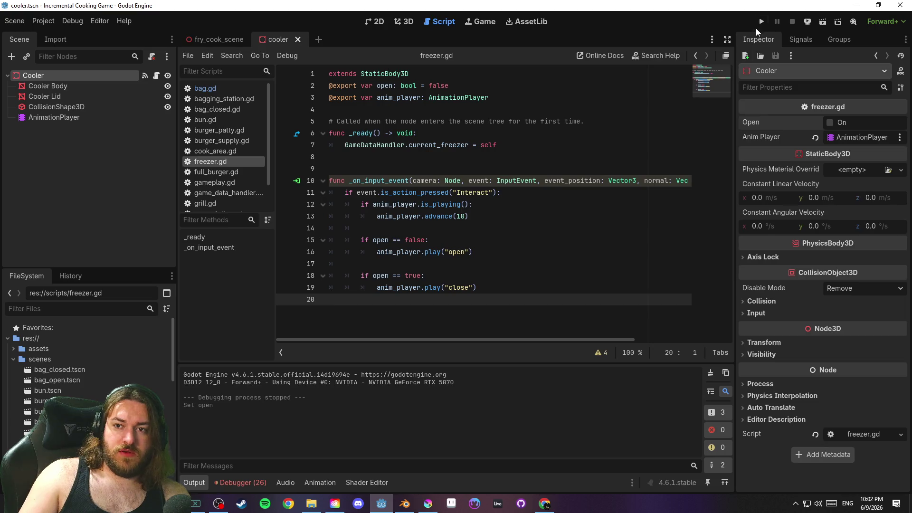
# Run the game twice, clicking the cooler each time to check the lid swings open
pyautogui.click(762, 22)
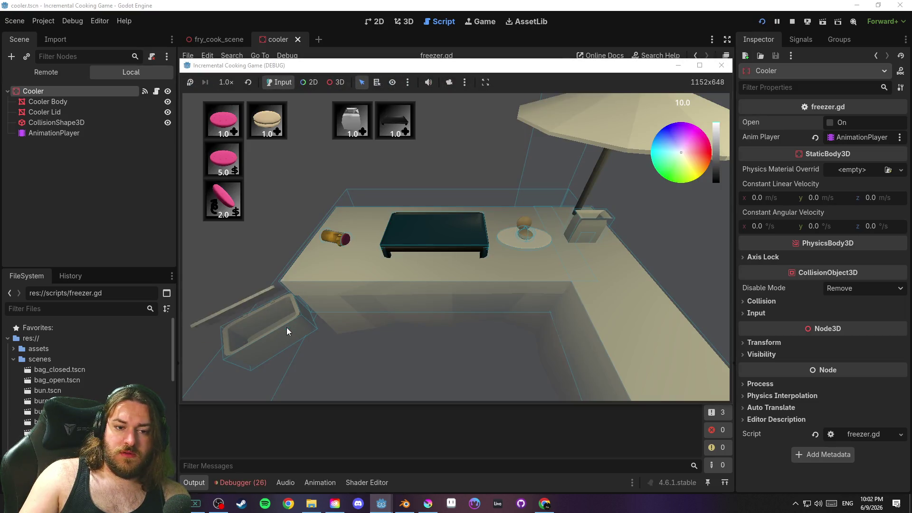
pyautogui.click(287, 327)
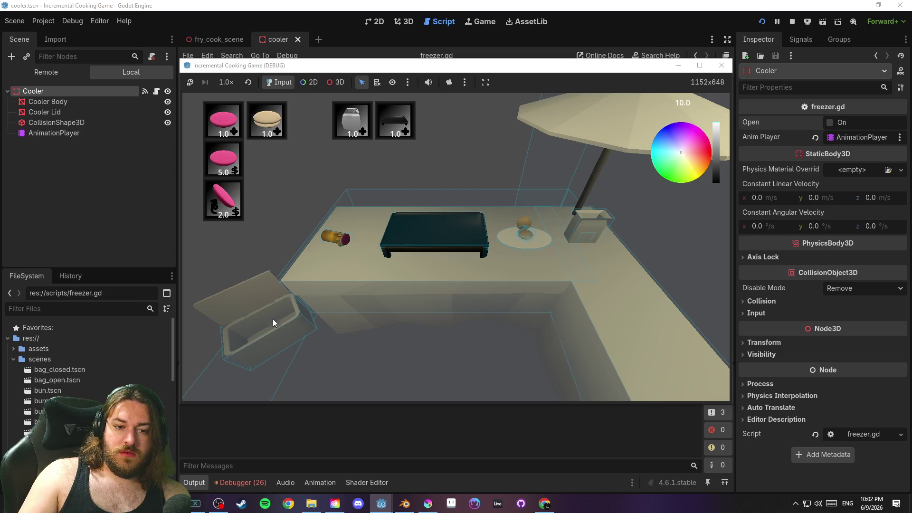
pyautogui.click(721, 65)
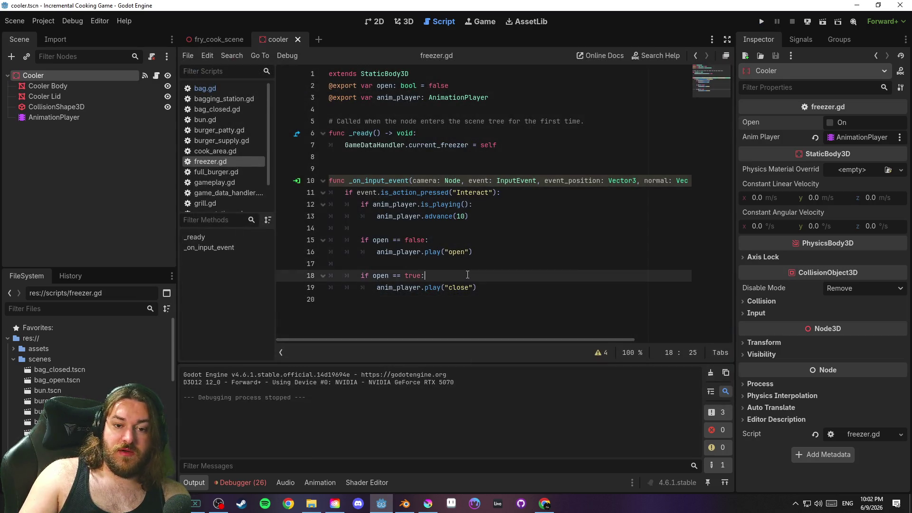
pyautogui.press('Up')
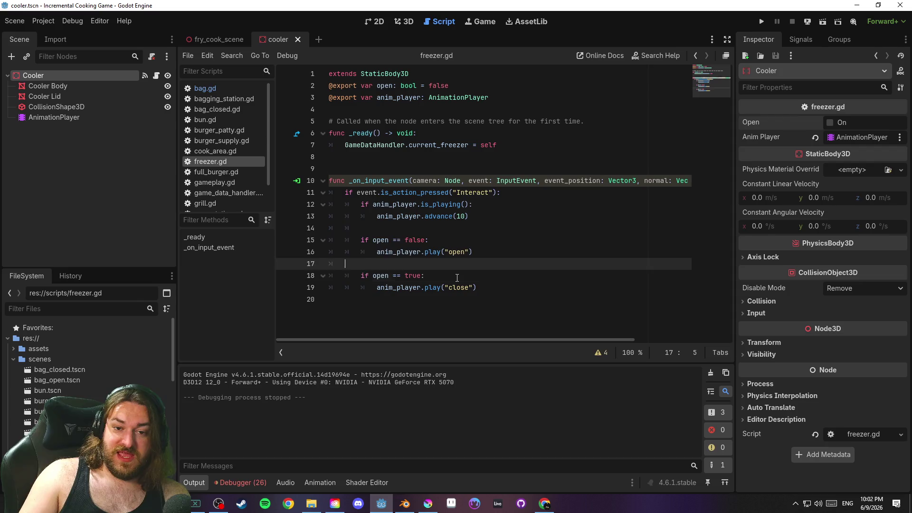
pyautogui.press('F5')
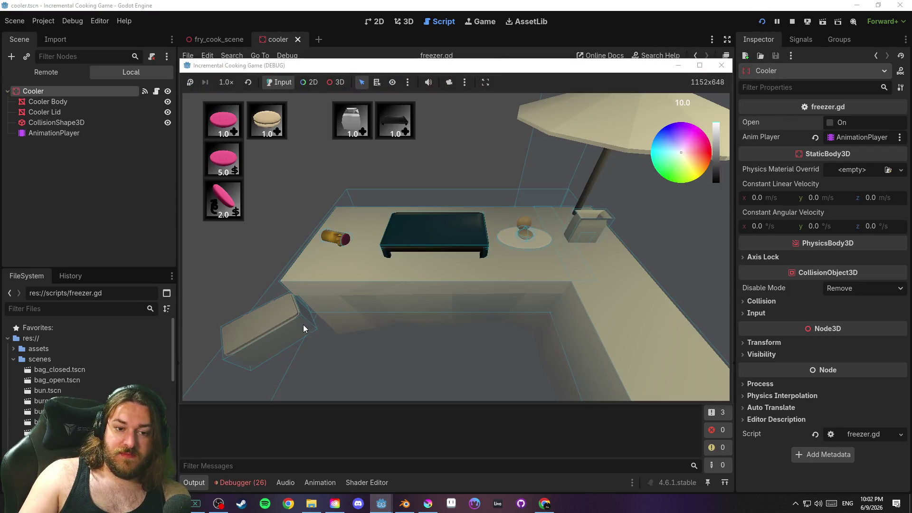
pyautogui.click(304, 328)
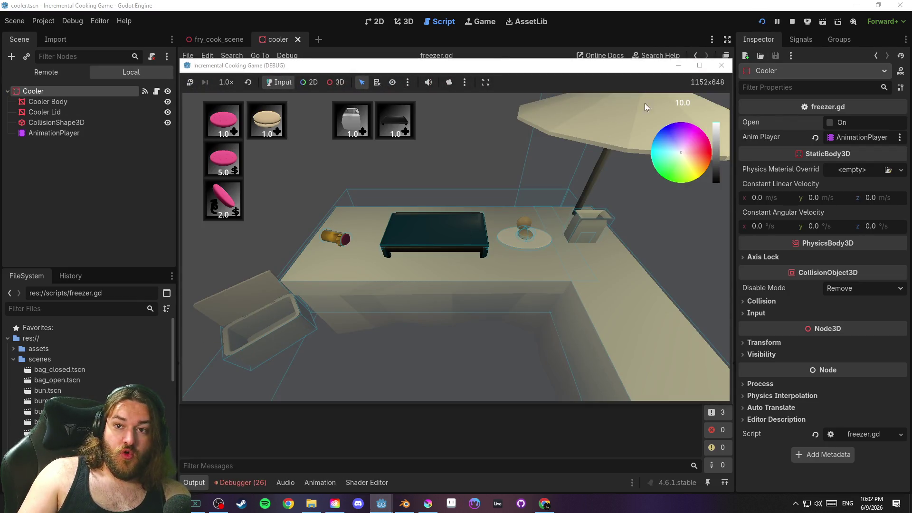
pyautogui.click(722, 65)
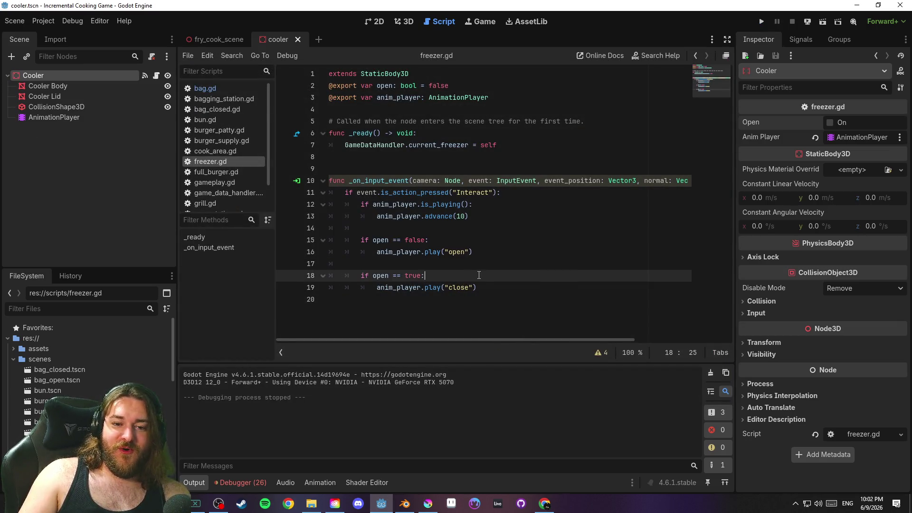
pyautogui.click(78, 119)
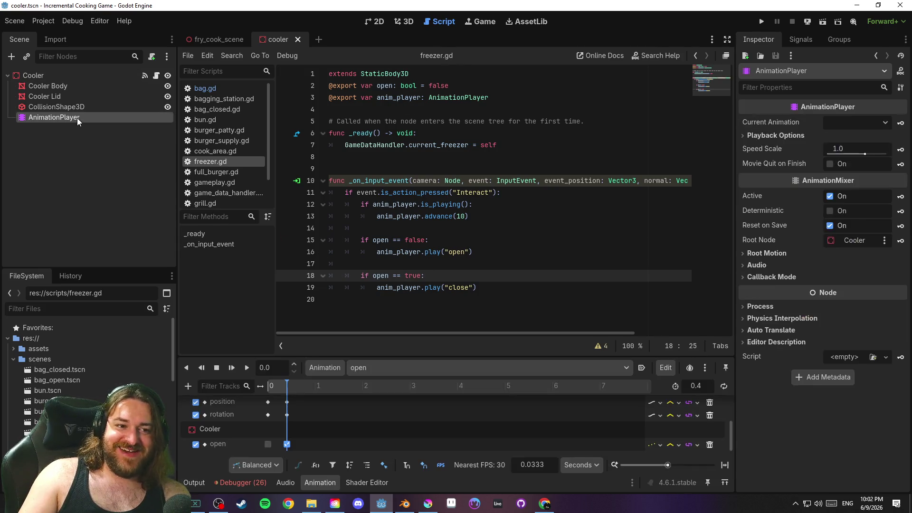
# Switch to the close animation and add a property track for the Cooler's open flag
pyautogui.click(397, 369)
pyautogui.click(399, 392)
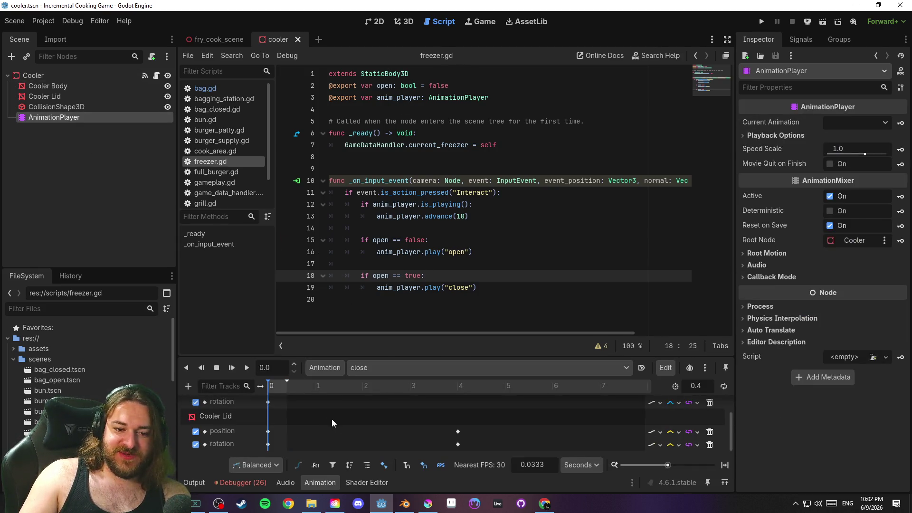
pyautogui.click(186, 368)
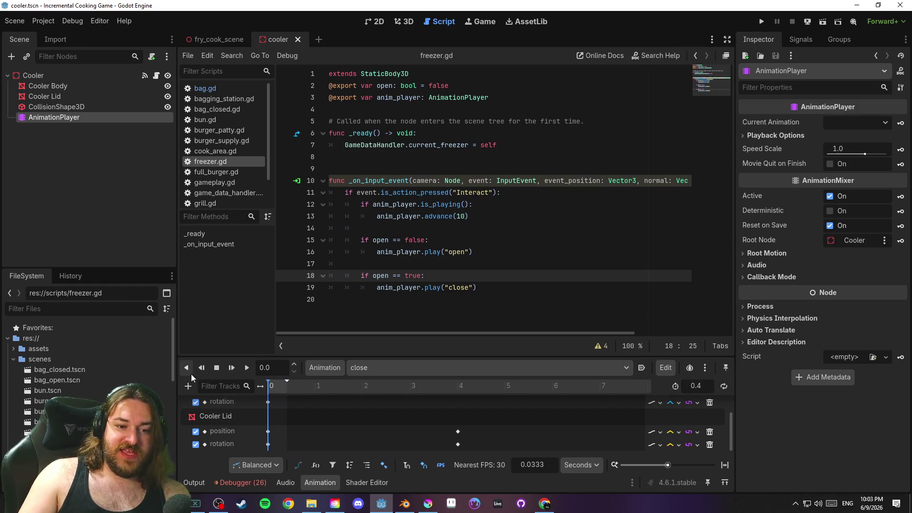
pyautogui.click(192, 386)
pyautogui.click(224, 402)
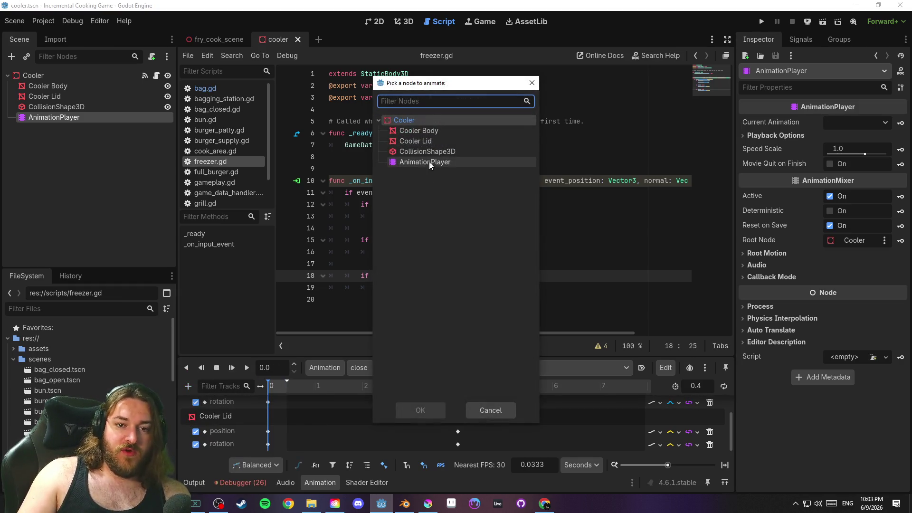
pyautogui.doubleClick(429, 118)
pyautogui.doubleClick(342, 175)
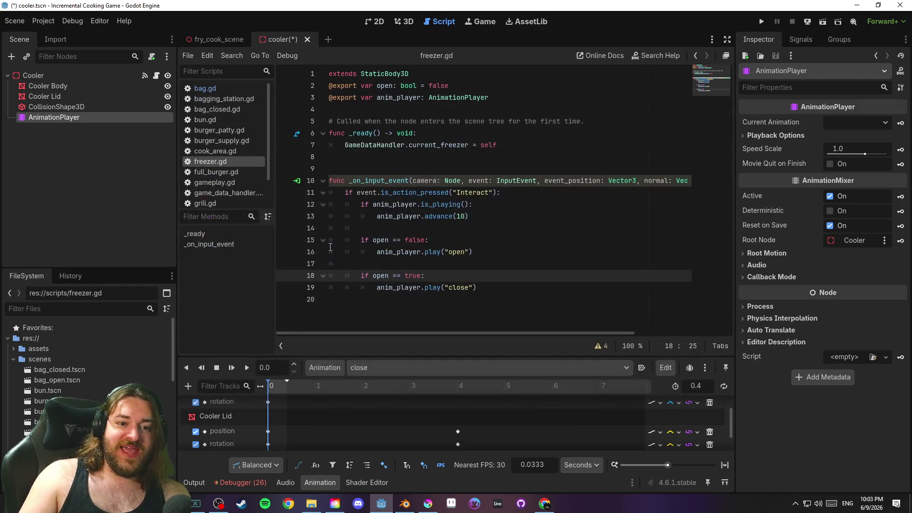
pyautogui.scroll(-2, 248, 429)
# Insert open keys at 0 and 0.4 seconds with value On, saving the scene
pyautogui.rightClick(272, 444)
pyautogui.click(285, 449)
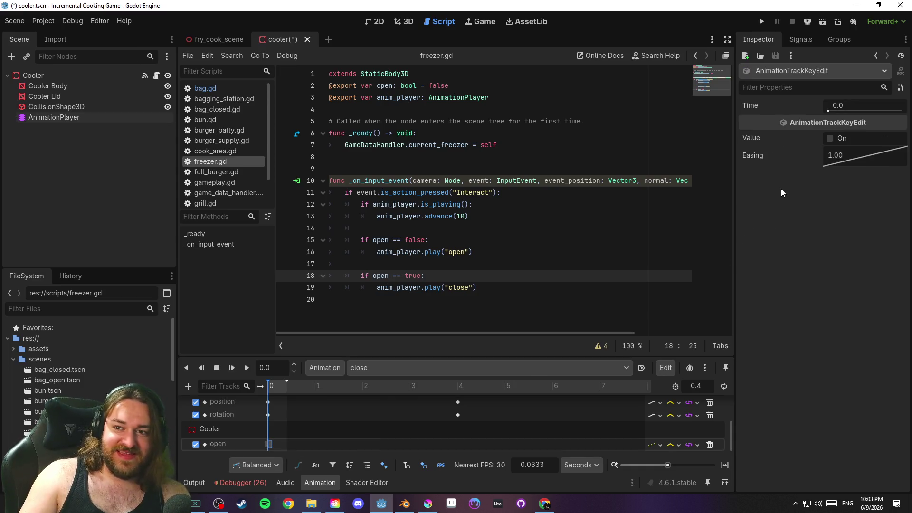
pyautogui.click(830, 139)
pyautogui.hotkey('ctrl', 's')
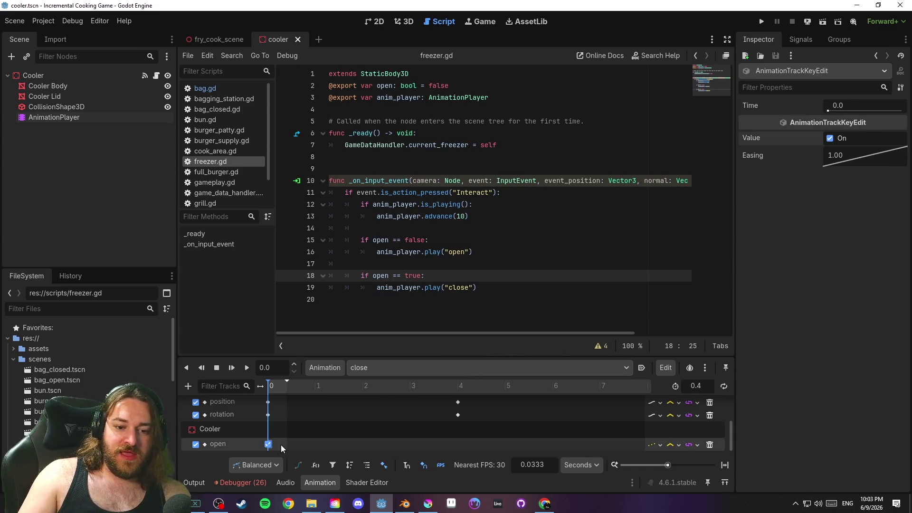
pyautogui.click(281, 445)
pyautogui.rightClick(280, 441)
pyautogui.click(316, 449)
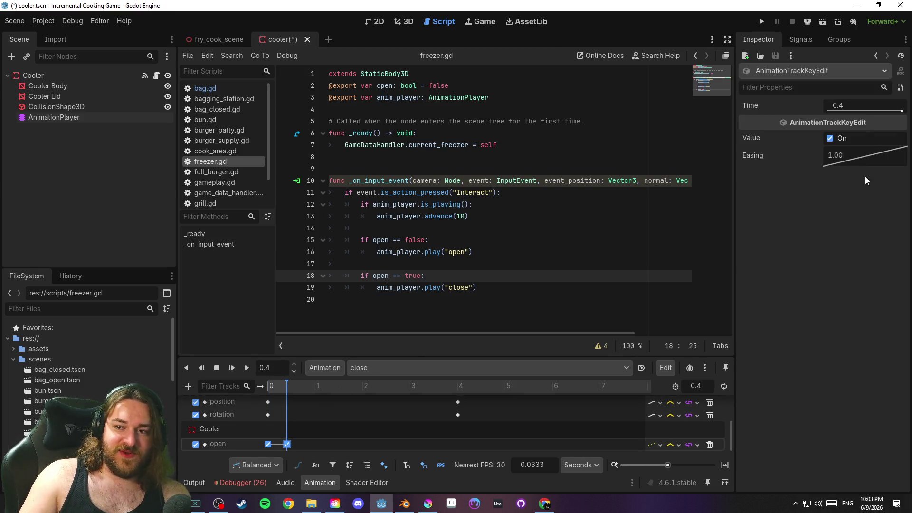
pyautogui.click(355, 445)
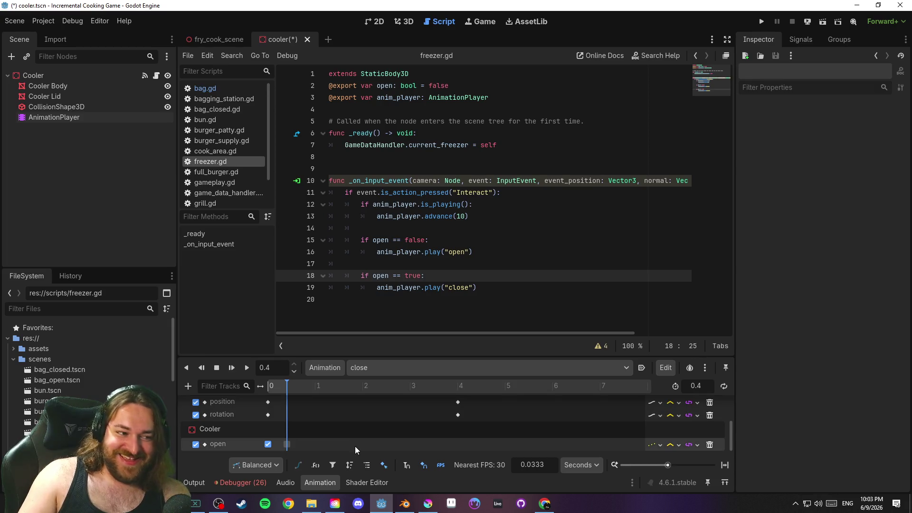
pyautogui.hotkey('ctrl', 's')
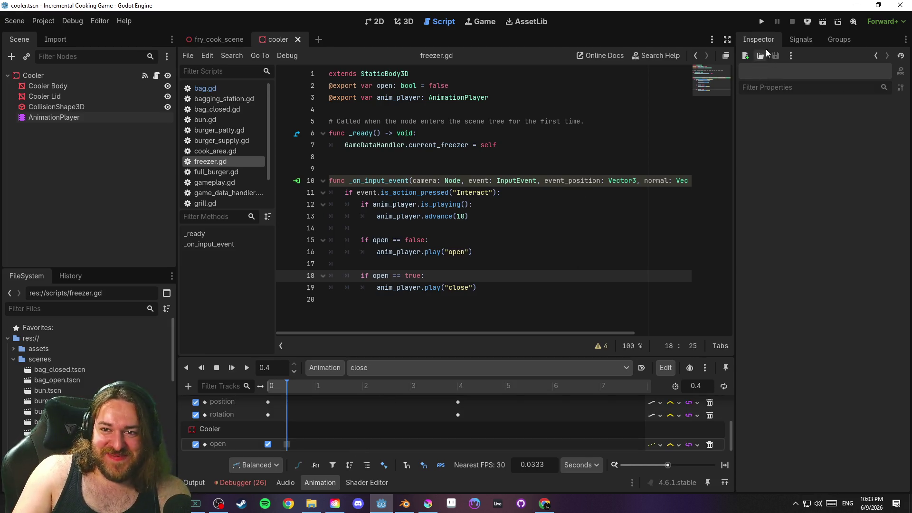
# Run the game and click the cooler to close and reopen the lid
pyautogui.click(762, 21)
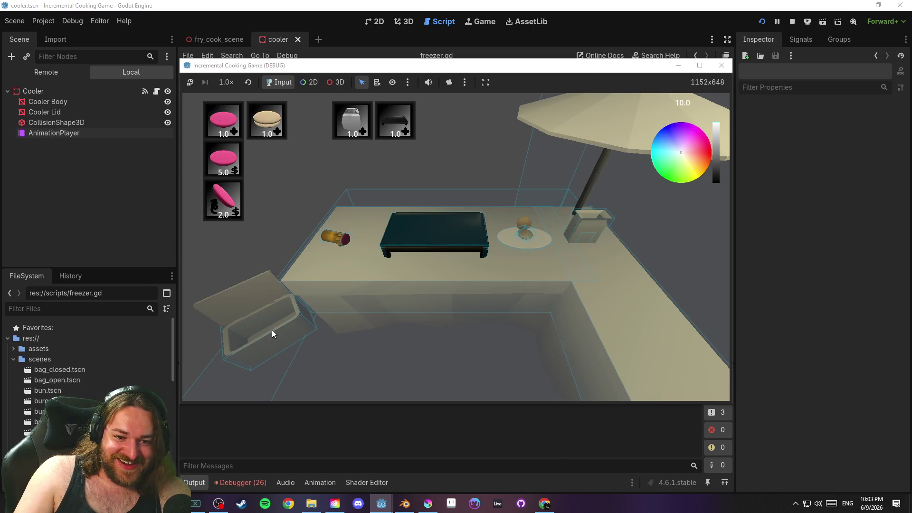
pyautogui.click(272, 330)
pyautogui.click(271, 330)
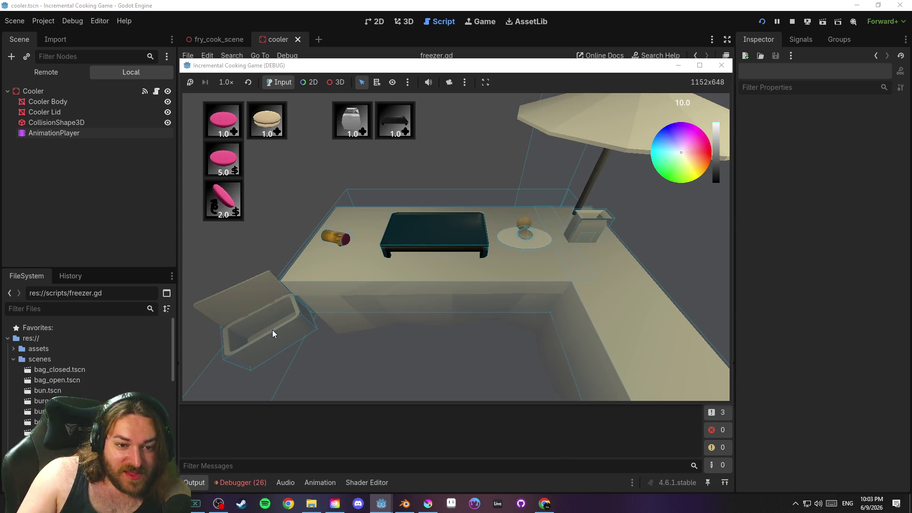
# Stop the game and show the AnimationPlayer's close animation with the lid's keys
pyautogui.press('F8')
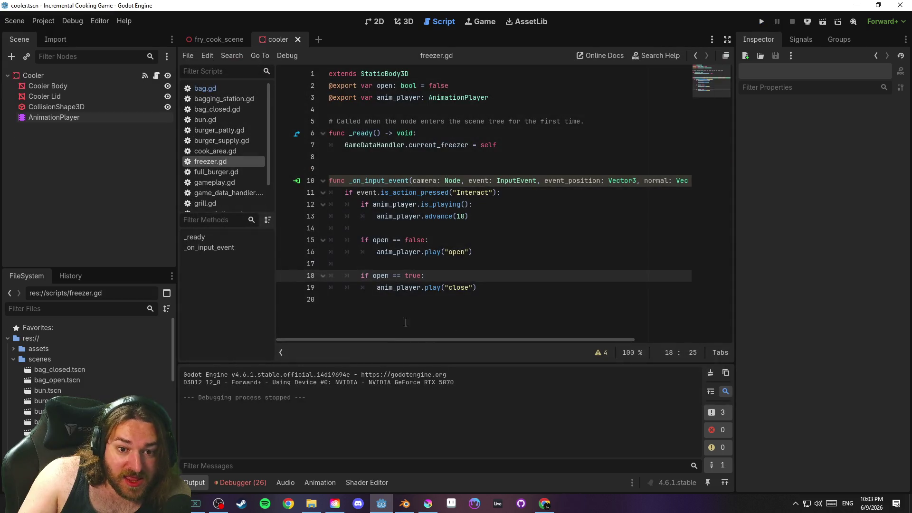
pyautogui.click(105, 119)
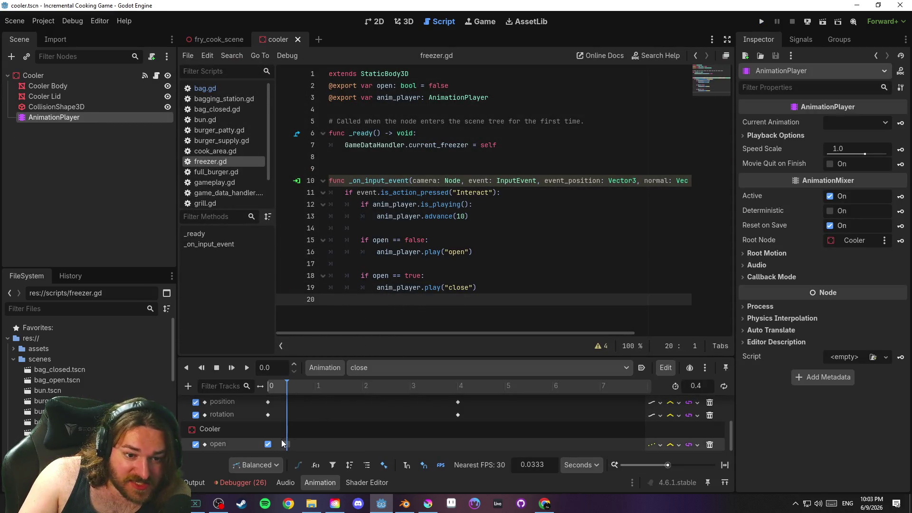
pyautogui.click(268, 415)
pyautogui.click(386, 434)
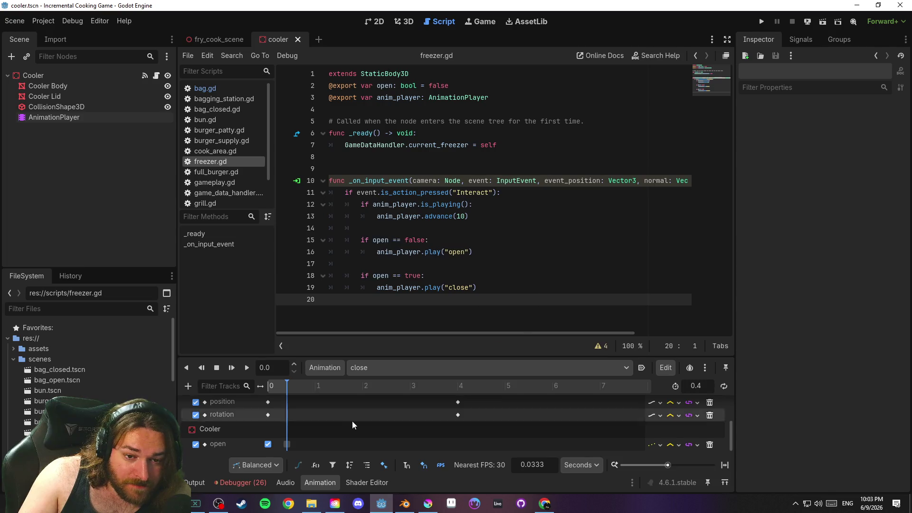
# Drag the Cooler Lid position and rotation keys from 4 to 0.4 seconds, save, and relaunch the game
pyautogui.scroll(3, 352, 425)
pyautogui.scroll(-2, 354, 398)
pyautogui.moveTo(418, 431)
pyautogui.mouseDown()
pyautogui.moveTo(462, 404)
pyautogui.moveTo(289, 404)
pyautogui.mouseUp()
pyautogui.click(288, 415)
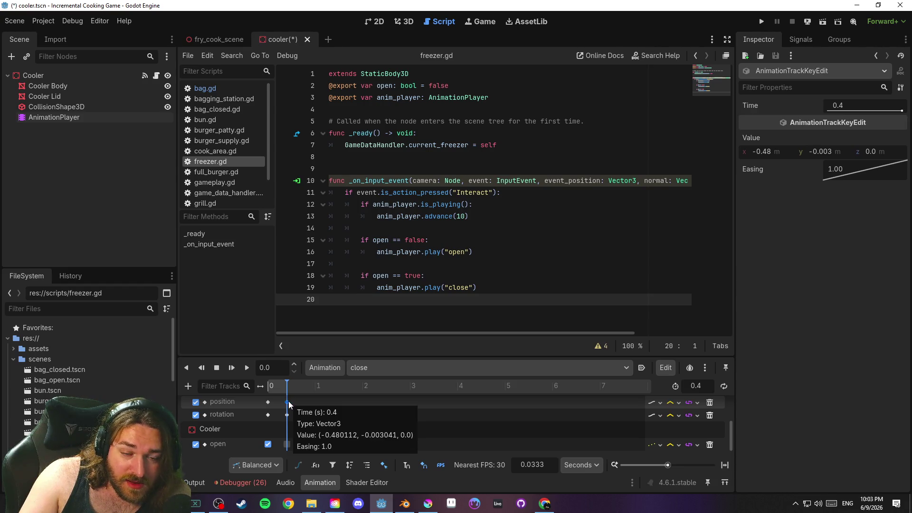
pyautogui.hotkey('ctrl', 's')
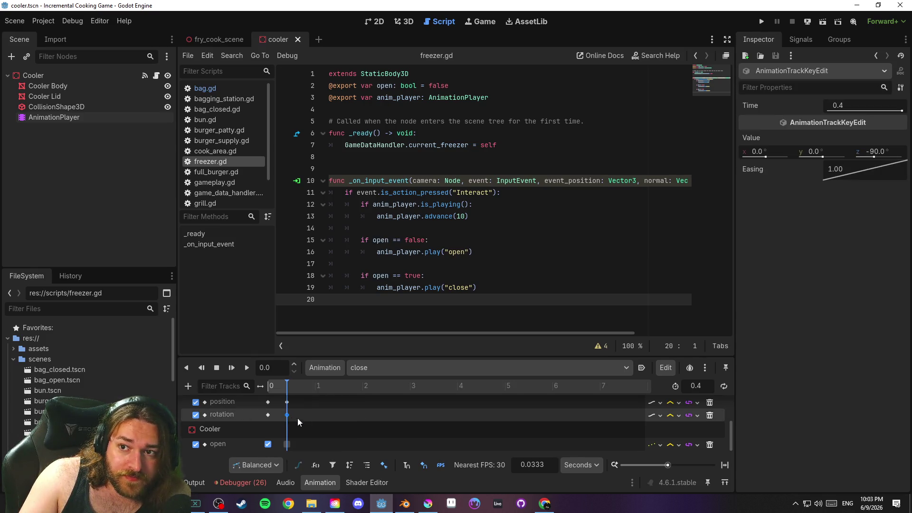
pyautogui.click(326, 422)
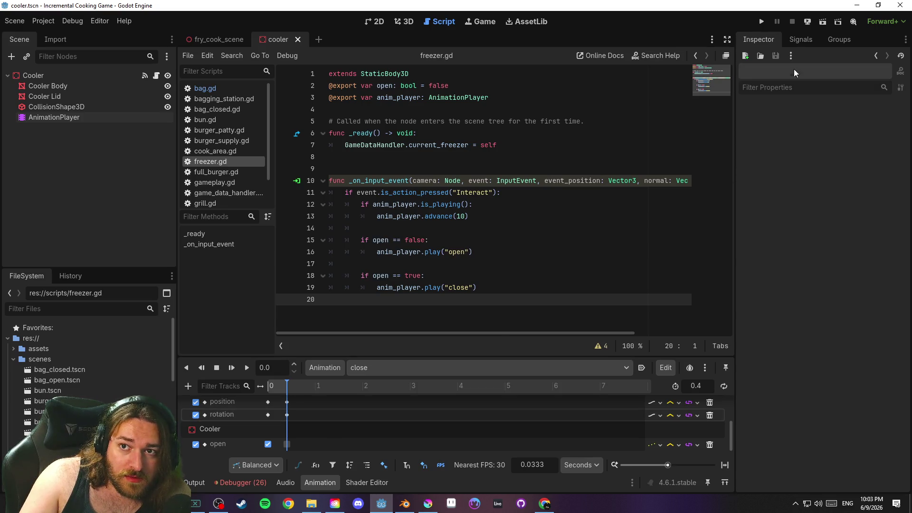
pyautogui.click(763, 23)
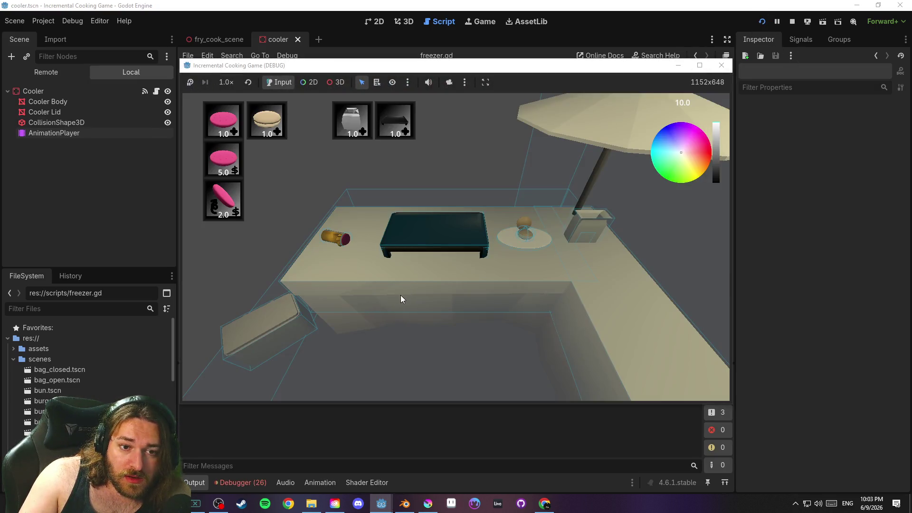
# Click the cooler dozens of times in-game, checking the lid toggles open and shut each time
pyautogui.click(285, 327)
pyautogui.click(282, 326)
pyautogui.click(278, 324)
pyautogui.click(278, 324)
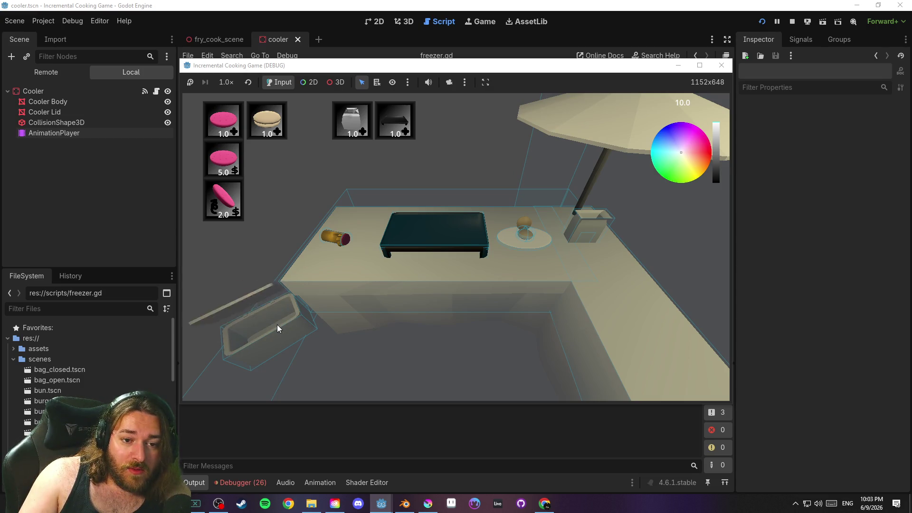
pyautogui.click(278, 325)
pyautogui.click(277, 325)
pyautogui.click(277, 325)
pyautogui.click(277, 325)
pyautogui.click(278, 325)
pyautogui.click(278, 325)
pyautogui.click(278, 325)
pyautogui.click(277, 325)
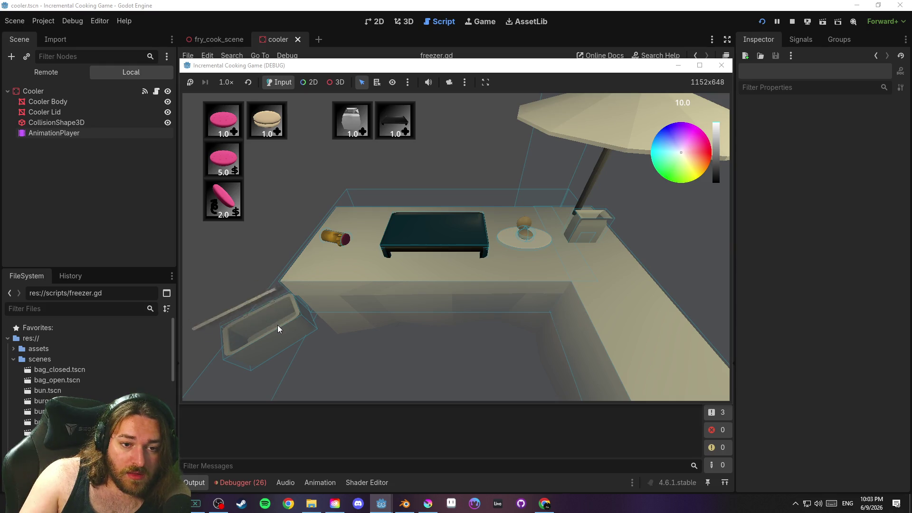
pyautogui.click(277, 325)
pyautogui.click(278, 325)
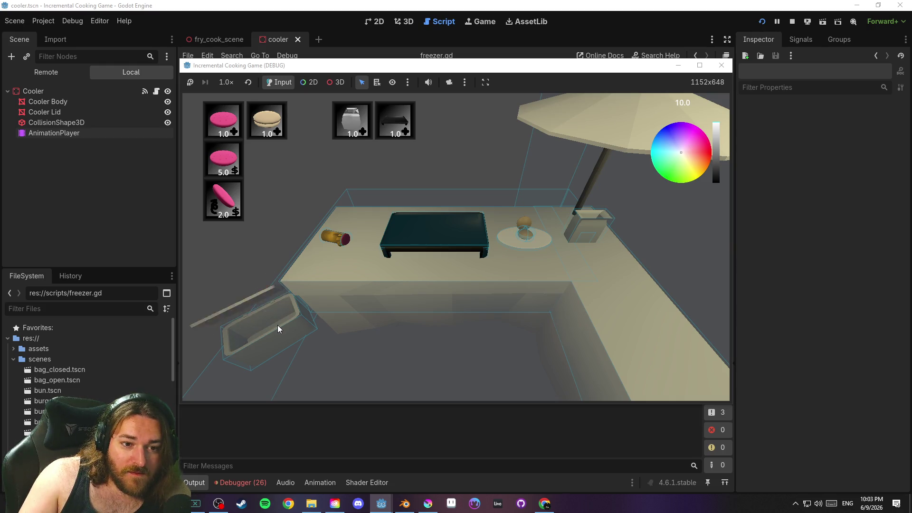
pyautogui.click(278, 325)
pyautogui.click(278, 325)
pyautogui.click(275, 324)
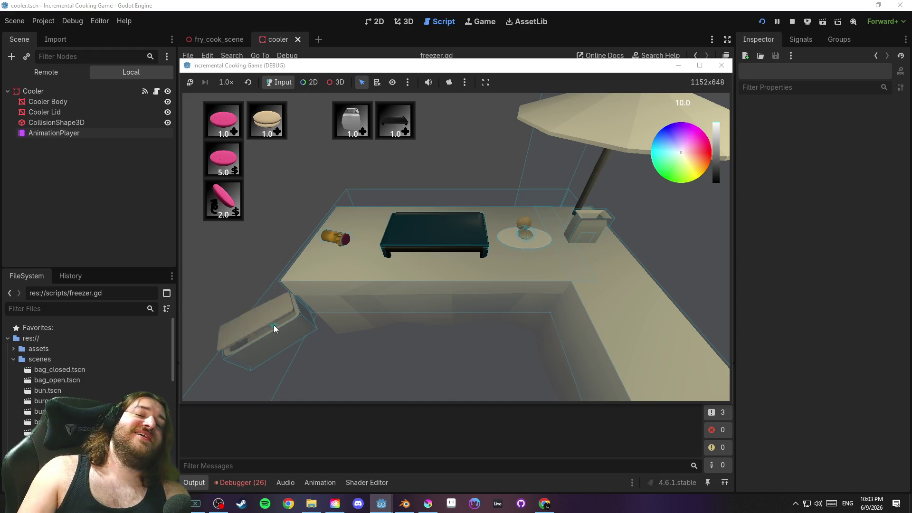
pyautogui.click(272, 326)
pyautogui.click(272, 326)
pyautogui.click(271, 326)
pyautogui.click(271, 326)
pyautogui.click(270, 326)
pyautogui.click(270, 326)
pyautogui.click(270, 326)
pyautogui.click(270, 326)
pyautogui.click(270, 326)
pyautogui.click(270, 326)
pyautogui.click(269, 326)
pyautogui.click(269, 326)
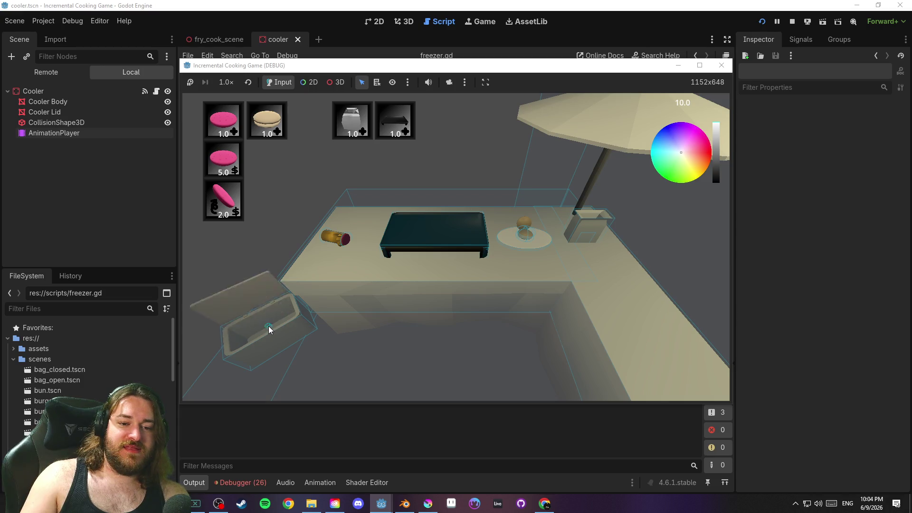
pyautogui.click(269, 326)
pyautogui.click(264, 327)
pyautogui.click(262, 327)
pyautogui.click(260, 327)
pyautogui.click(259, 326)
pyautogui.click(273, 327)
pyautogui.click(273, 327)
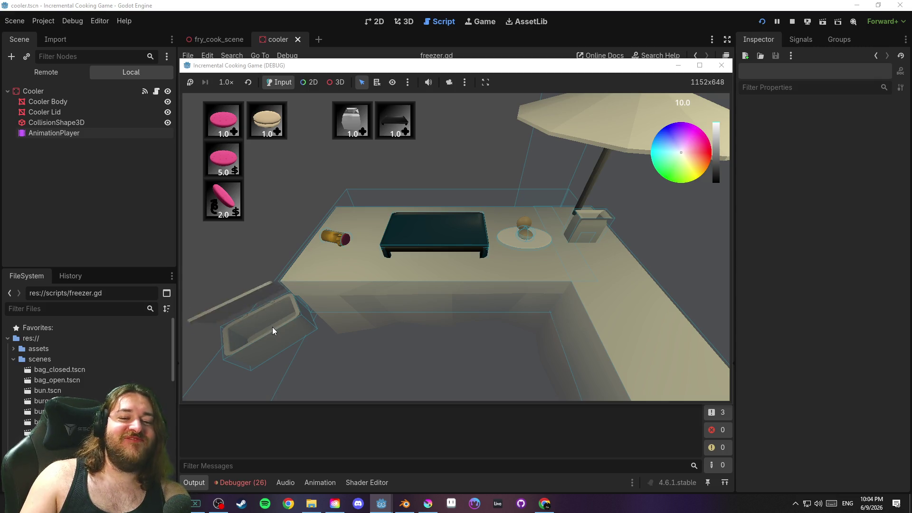
pyautogui.click(273, 327)
pyautogui.click(273, 326)
pyautogui.click(273, 326)
pyautogui.click(273, 324)
pyautogui.click(272, 325)
pyautogui.click(272, 324)
pyautogui.click(272, 324)
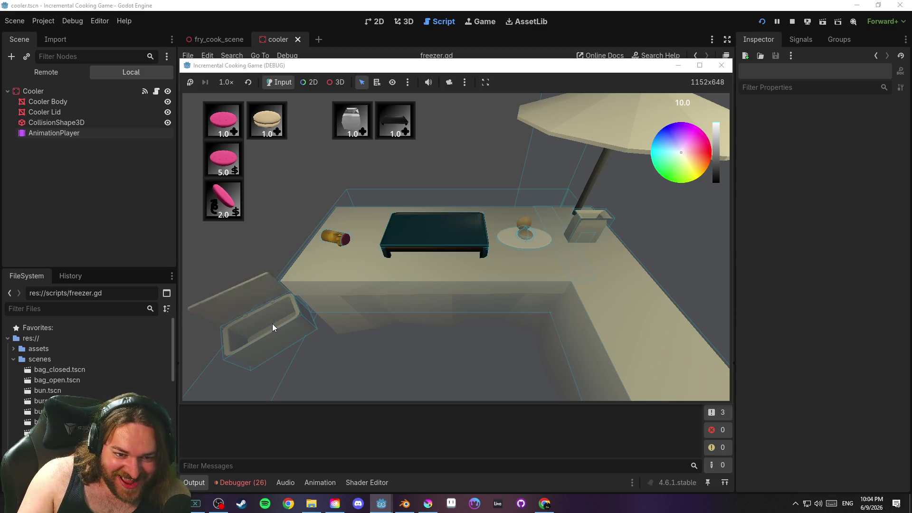
pyautogui.click(272, 323)
pyautogui.click(272, 323)
pyautogui.click(273, 324)
pyautogui.click(272, 323)
pyautogui.click(272, 323)
pyautogui.click(272, 324)
pyautogui.click(273, 323)
pyautogui.click(272, 323)
# Leave the lid open, stop the game, and bring up the Debug menu
pyautogui.click(272, 323)
pyautogui.click(272, 324)
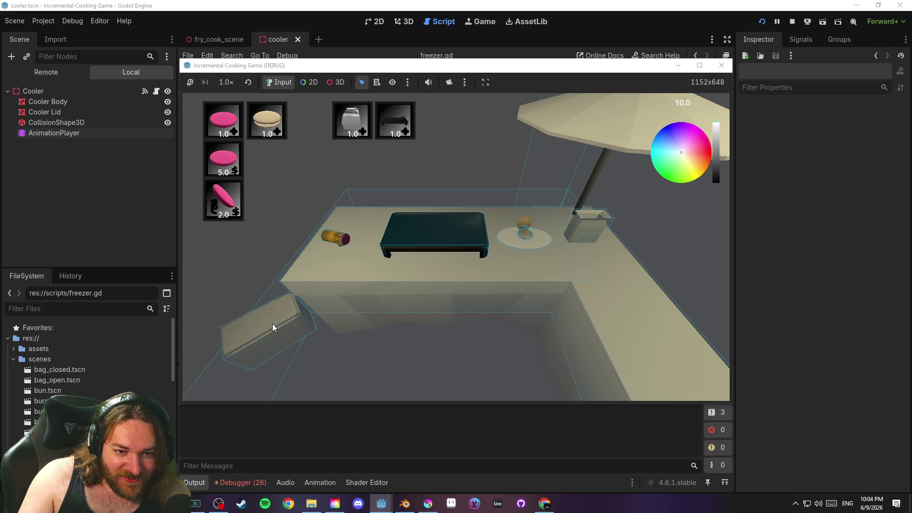
pyautogui.click(273, 324)
pyautogui.click(272, 324)
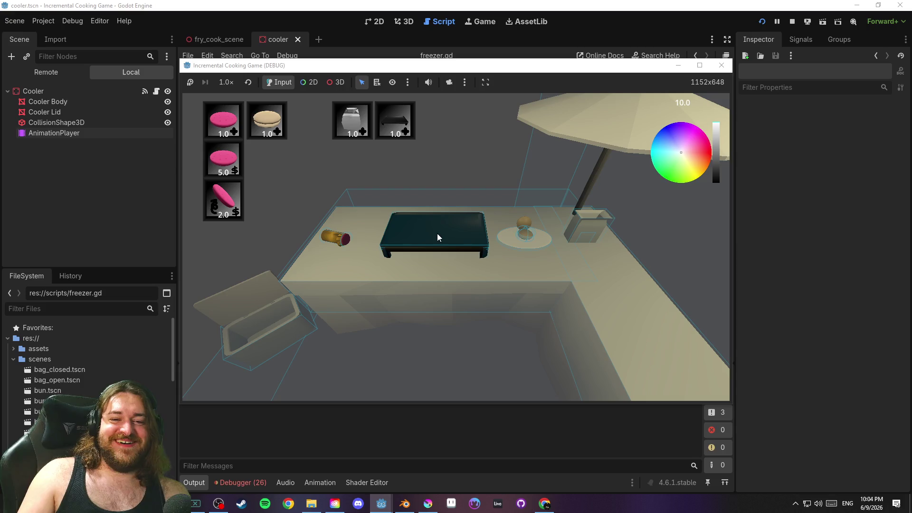
pyautogui.click(721, 65)
pyautogui.click(72, 21)
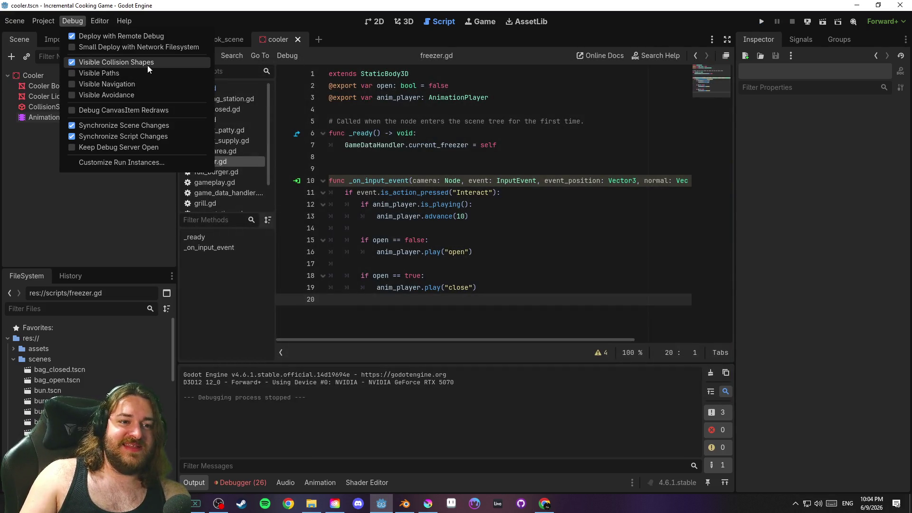
# Turn off Visible Collision Shapes, relaunch the game, and move the cooked patty into the umbrella box
pyautogui.click(590, 192)
pyautogui.click(761, 21)
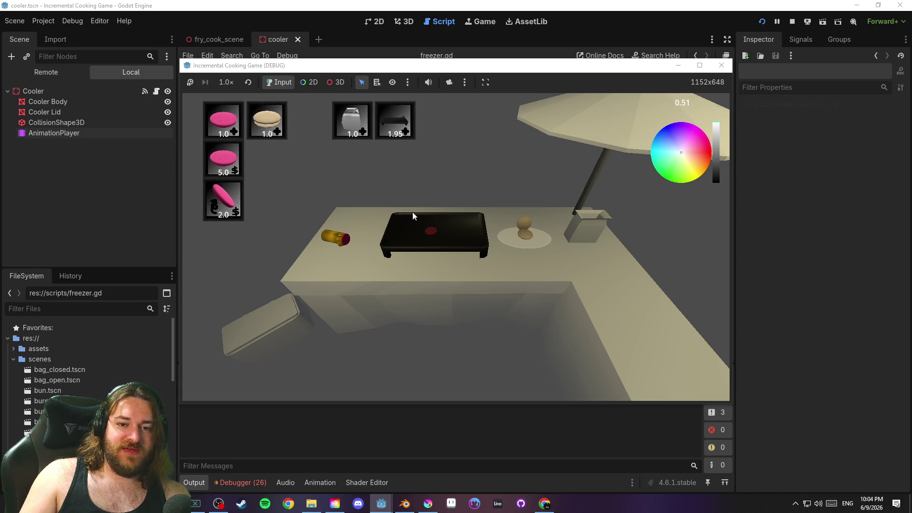
pyautogui.moveTo(433, 232); pyautogui.dragTo(517, 192)
pyautogui.moveTo(526, 235); pyautogui.dragTo(585, 228)
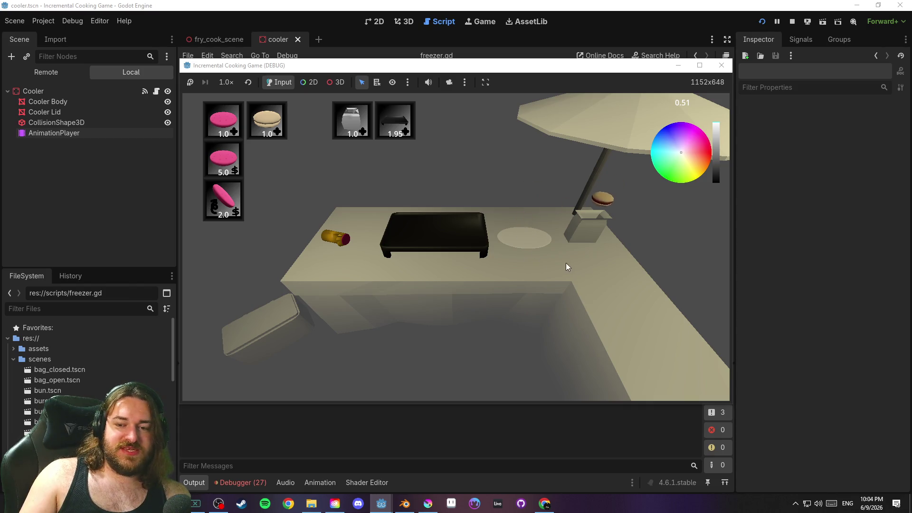
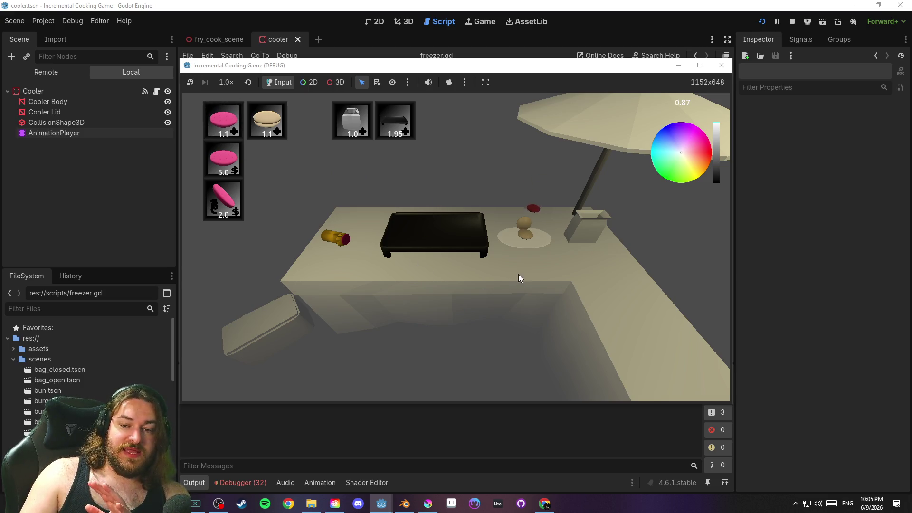
# Deliver the finished order, buy the patty upgrade, and box another burger
pyautogui.click(594, 213)
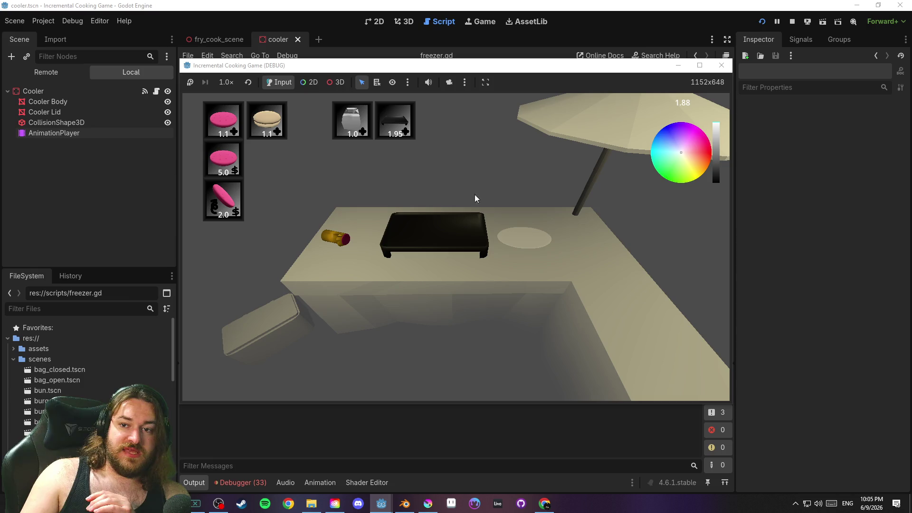
pyautogui.click(229, 121)
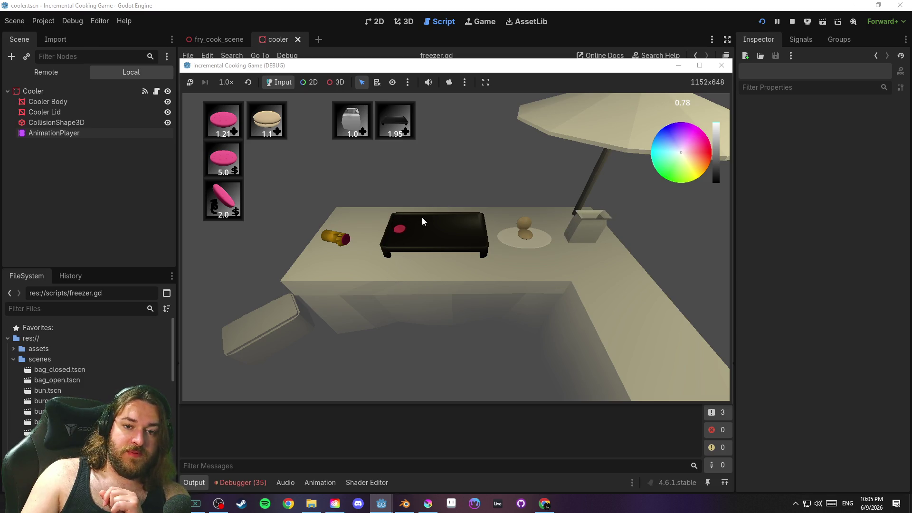
pyautogui.click(334, 243)
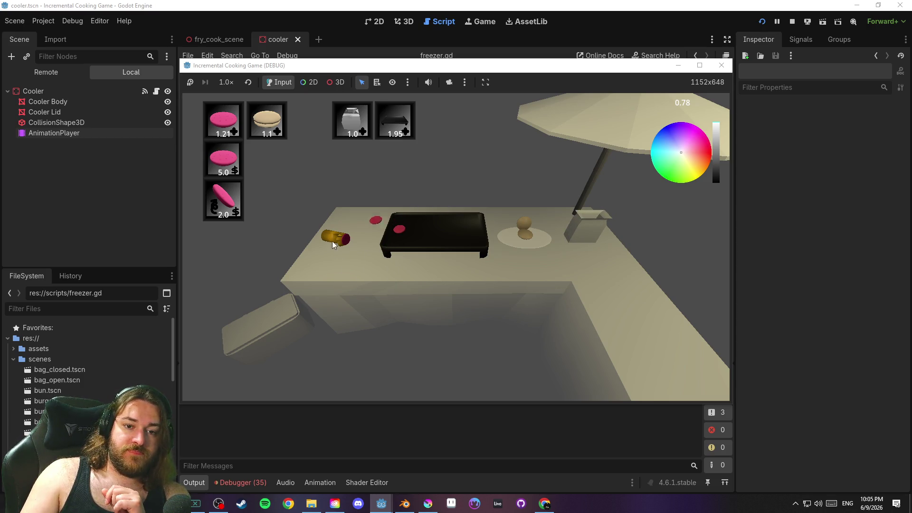
pyautogui.click(531, 235)
pyautogui.click(586, 232)
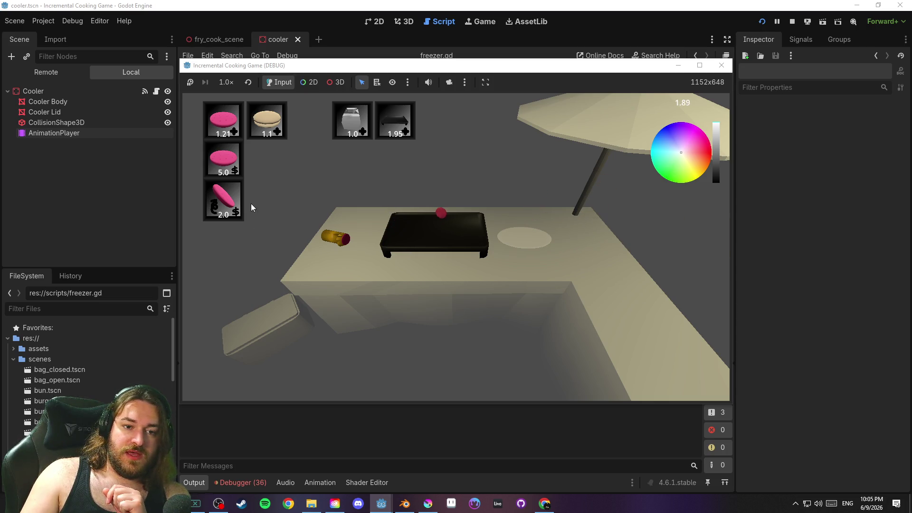
# Cook and serve two more burgers, then buy the hot-dog upgrade
pyautogui.click(350, 240)
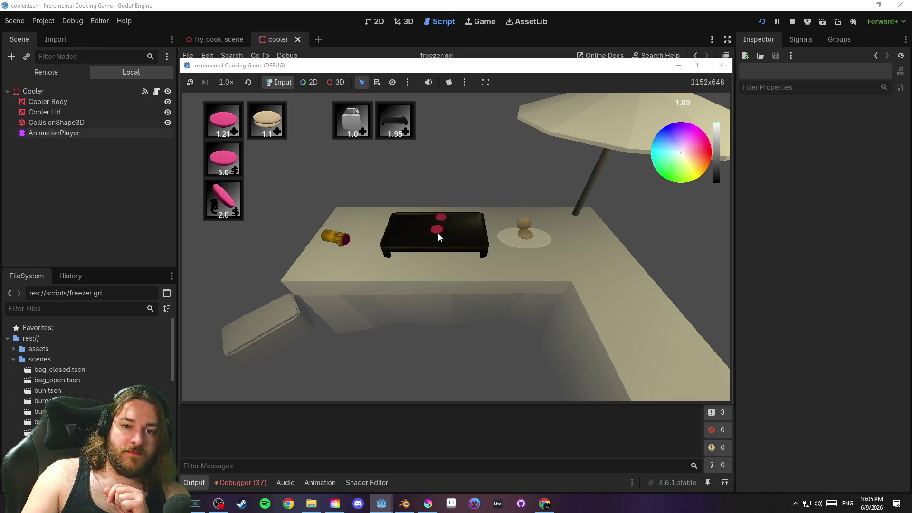
pyautogui.click(432, 246)
pyautogui.click(526, 245)
pyautogui.click(359, 245)
pyautogui.click(573, 231)
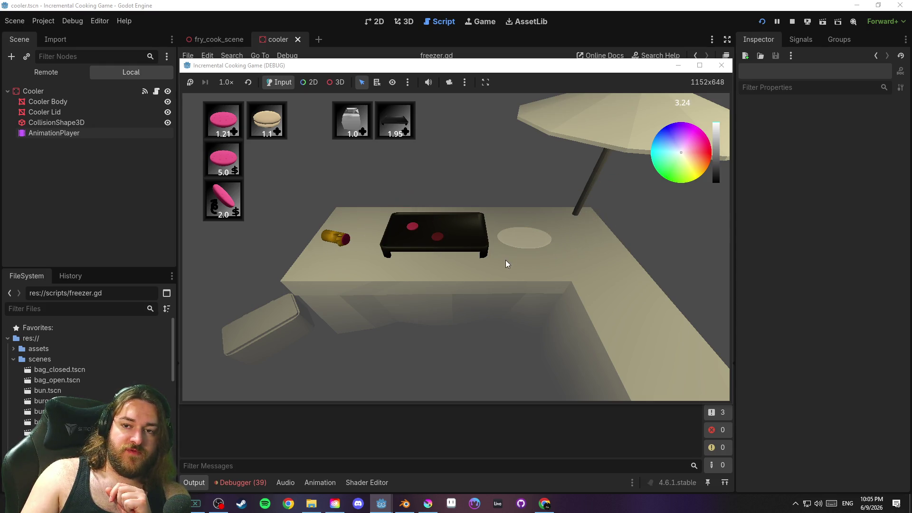
pyautogui.click(236, 209)
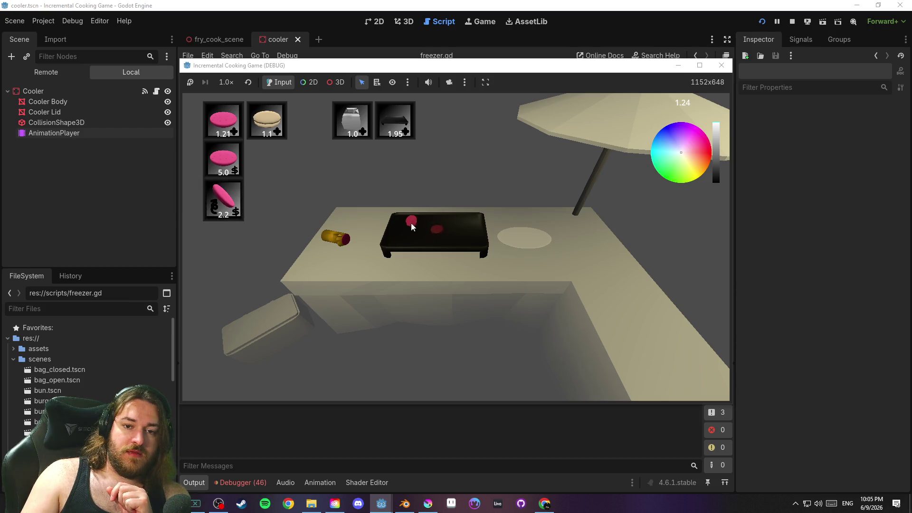
# Plate, box and deliver two more burgers from the grill
pyautogui.click(436, 236)
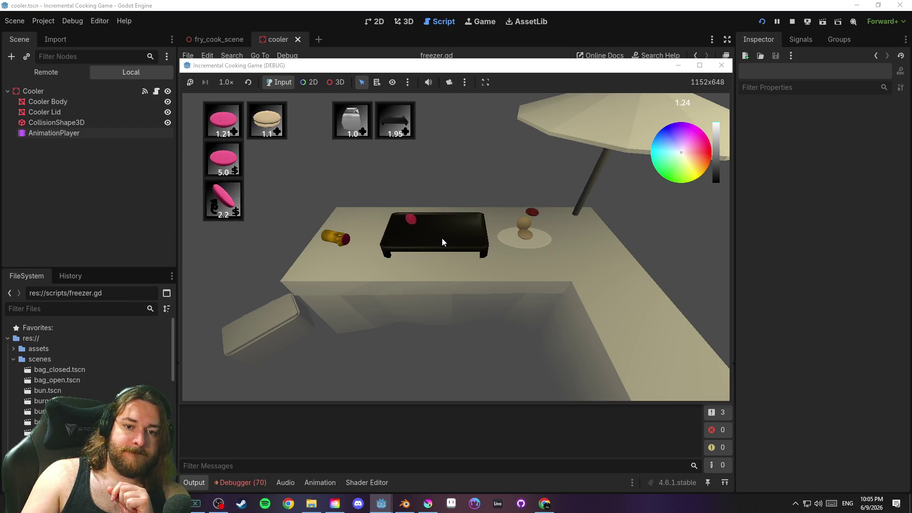
pyautogui.click(541, 230)
pyautogui.click(577, 238)
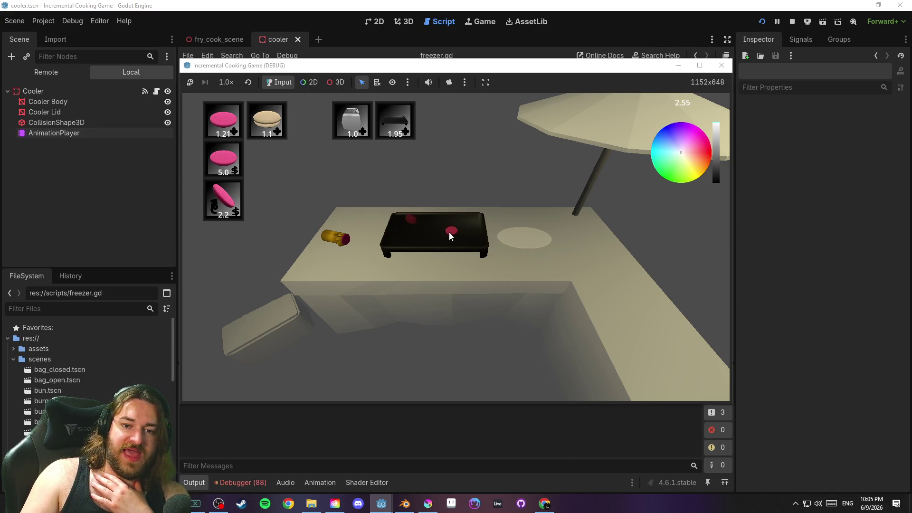
pyautogui.click(415, 225)
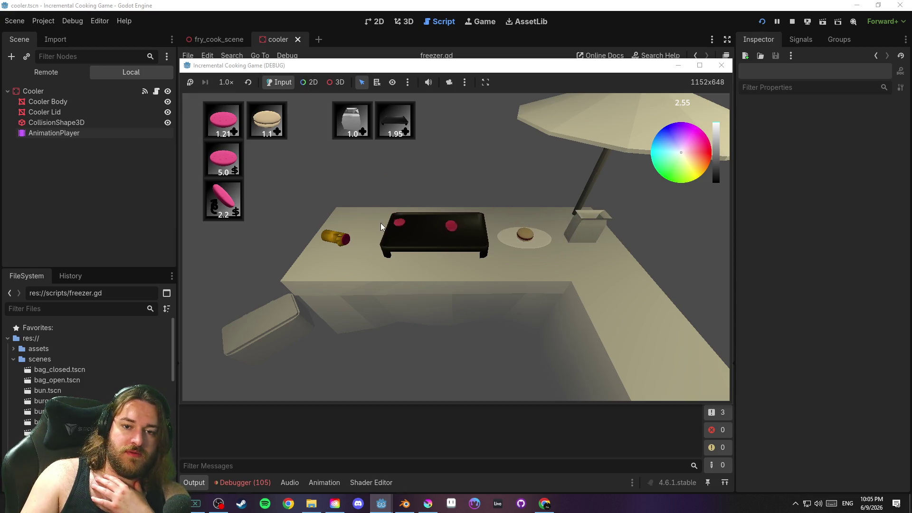
pyautogui.click(525, 235)
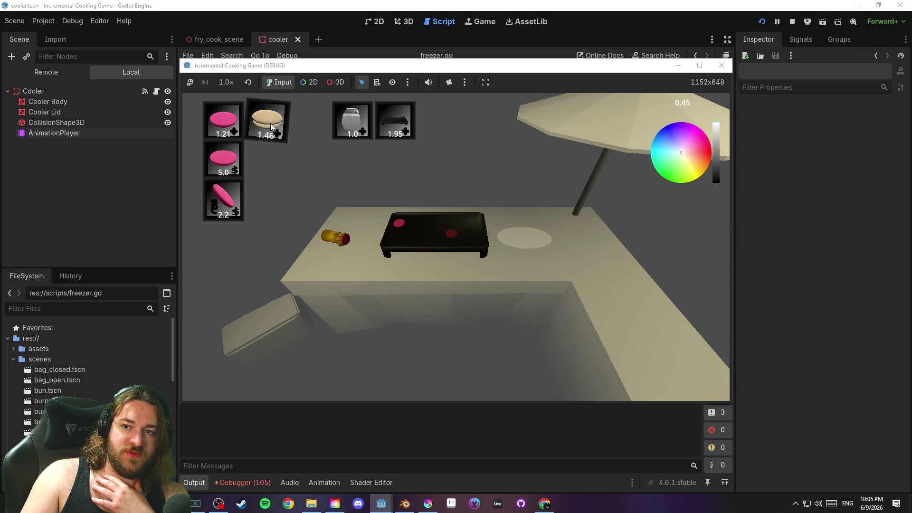
# Serve two more burgers for money, then buy a hot-dog upgrade
pyautogui.click(459, 235)
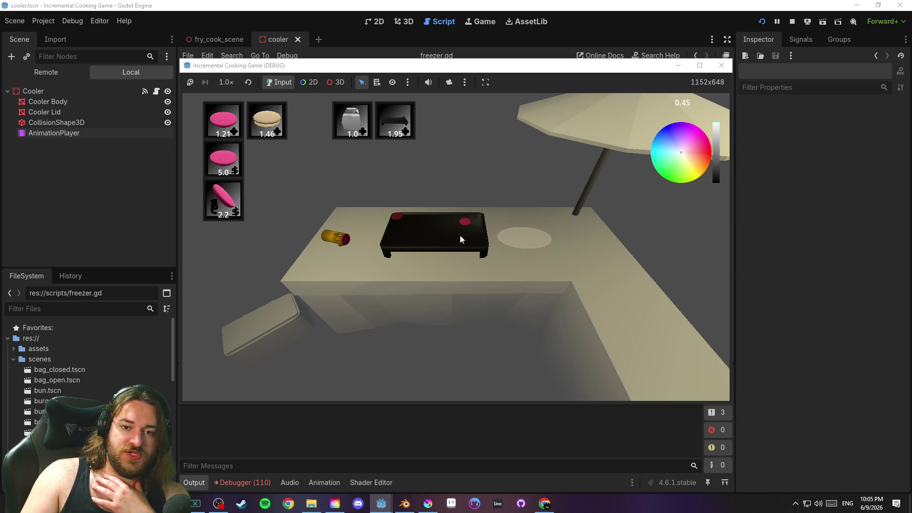
pyautogui.click(540, 232)
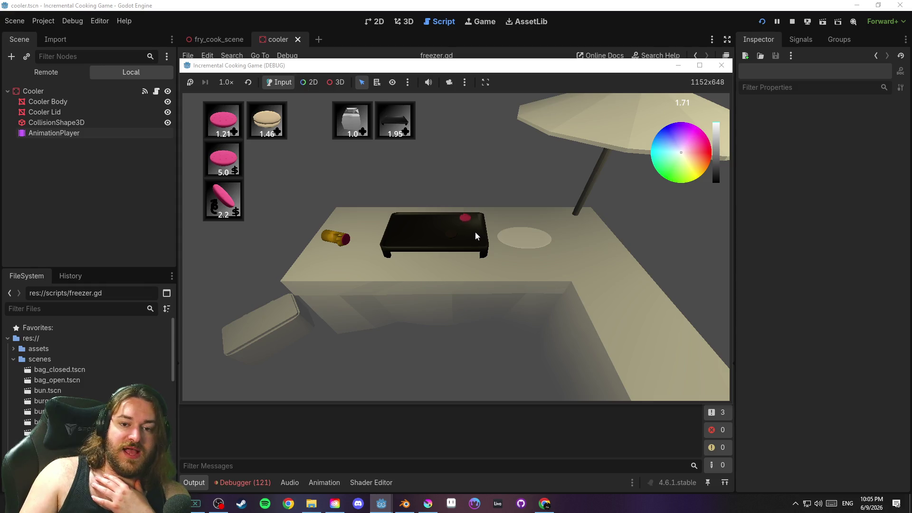
pyautogui.click(465, 225)
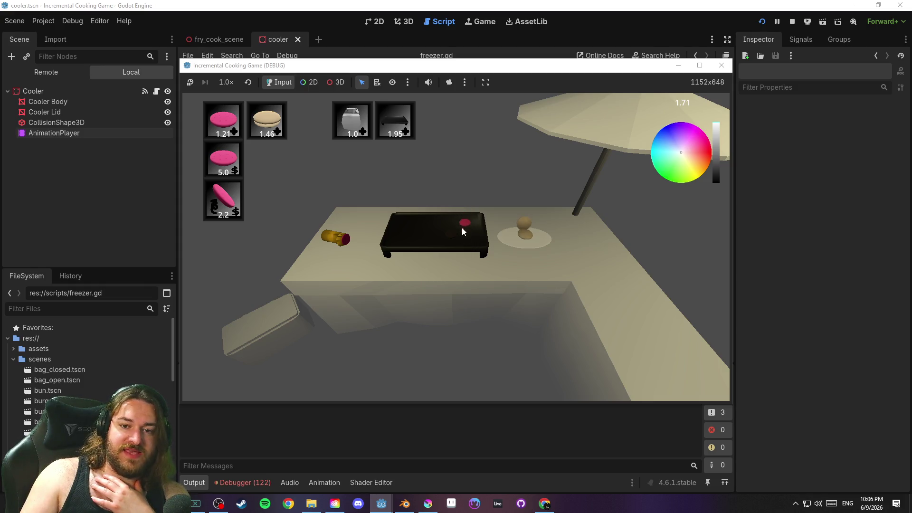
pyautogui.click(475, 259)
pyautogui.click(524, 245)
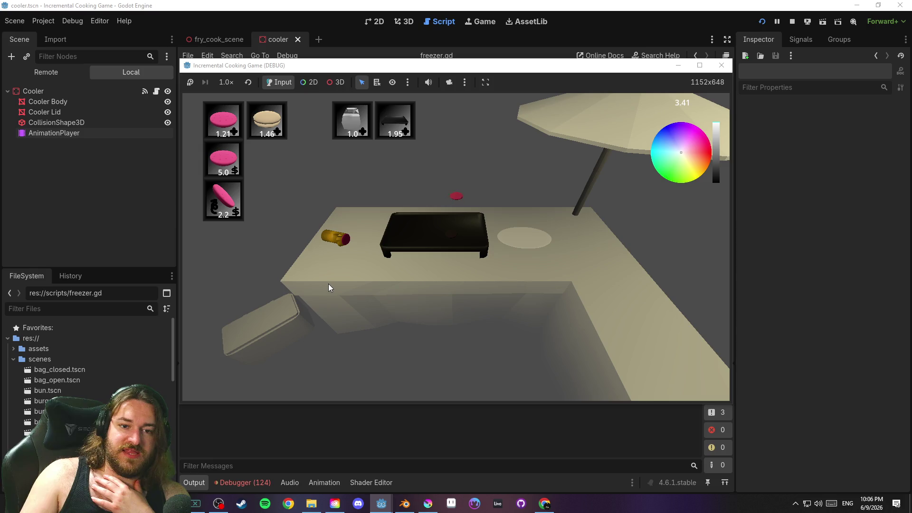
pyautogui.click(238, 199)
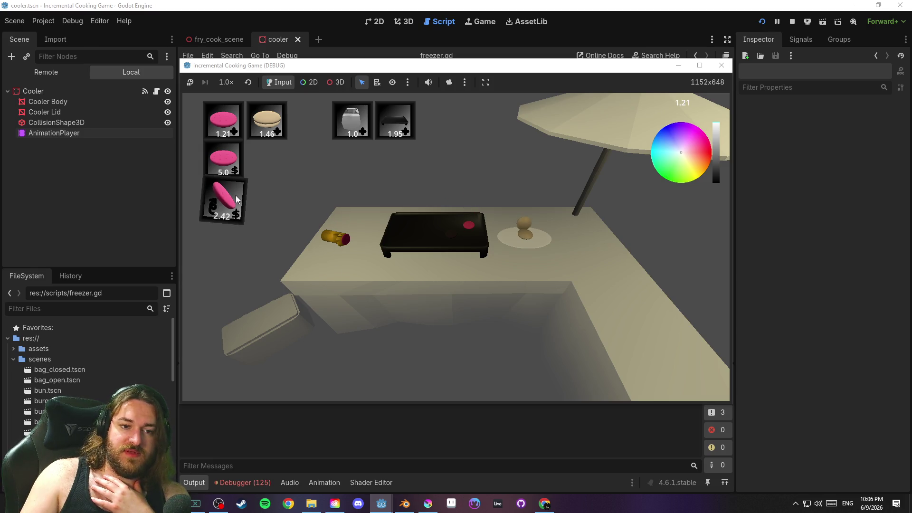
# Sell two burgers, then buy another hot-dog upgrade and a carton upgrade
pyautogui.click(471, 222)
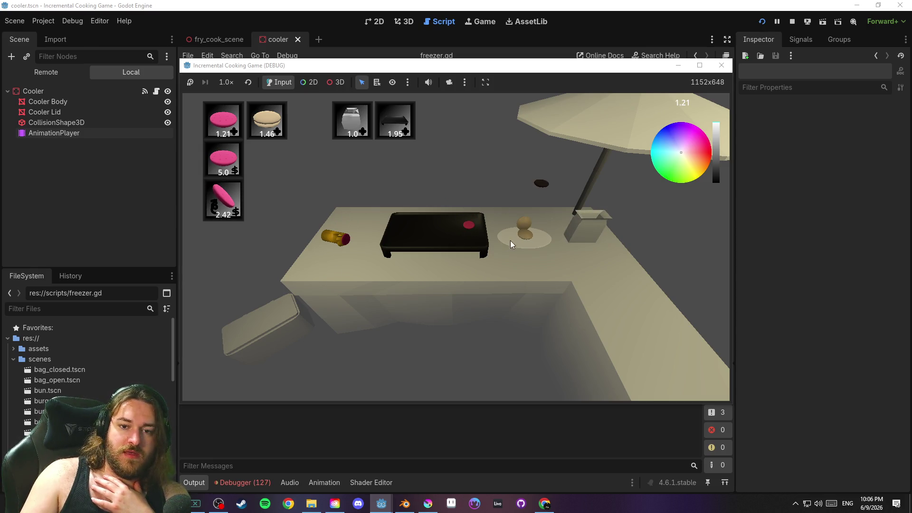
pyautogui.click(531, 233)
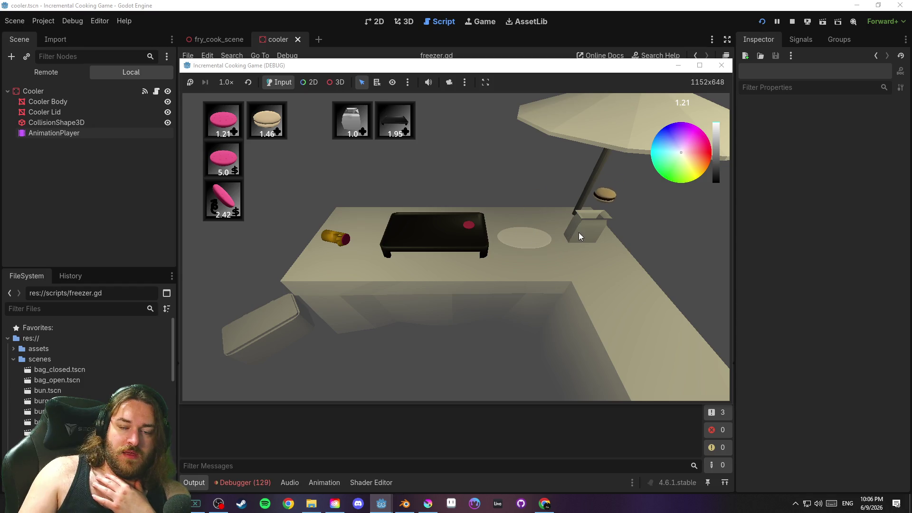
pyautogui.click(468, 227)
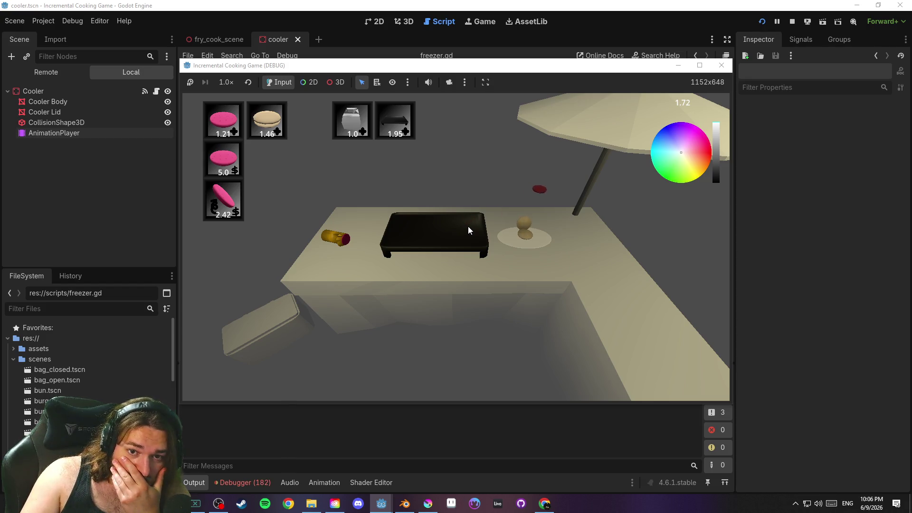
pyautogui.click(527, 235)
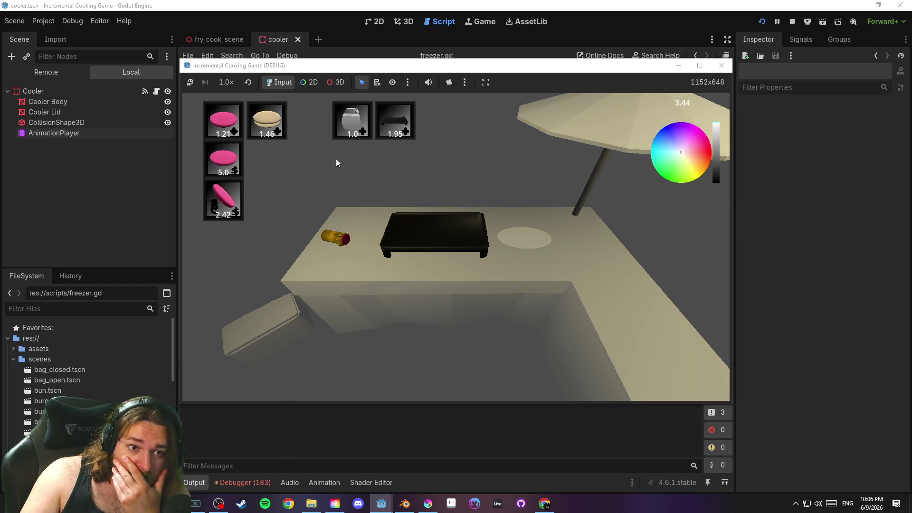
pyautogui.click(228, 205)
pyautogui.click(351, 122)
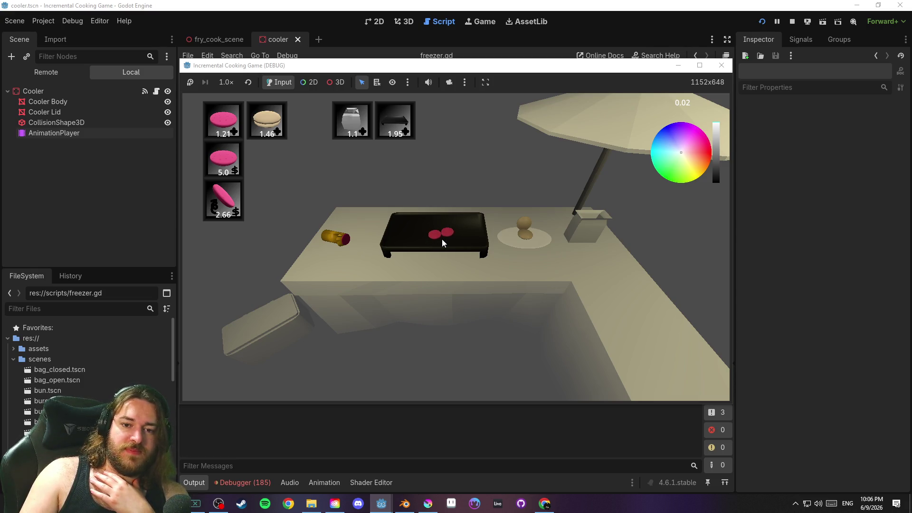
# Deliver more burgers, then buy further hot-dog and carton upgrades
pyautogui.click(441, 240)
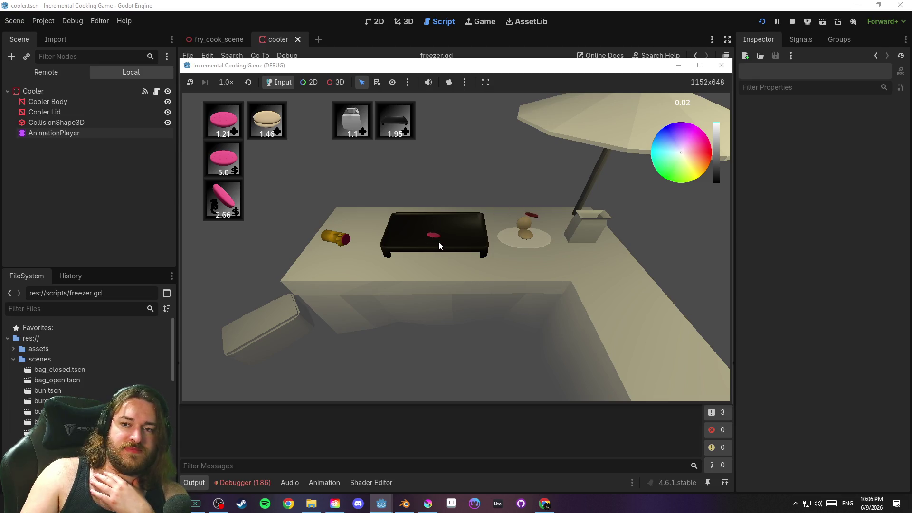
pyautogui.click(527, 236)
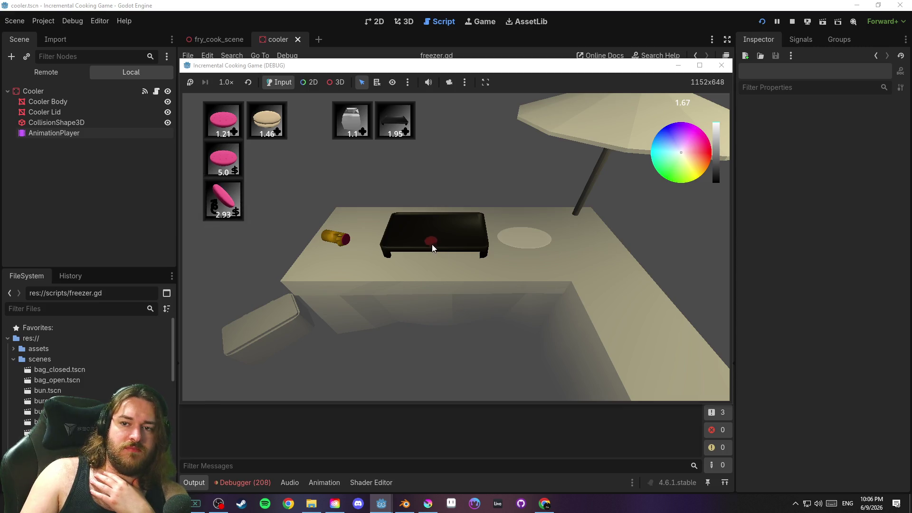
pyautogui.click(527, 232)
pyautogui.click(224, 197)
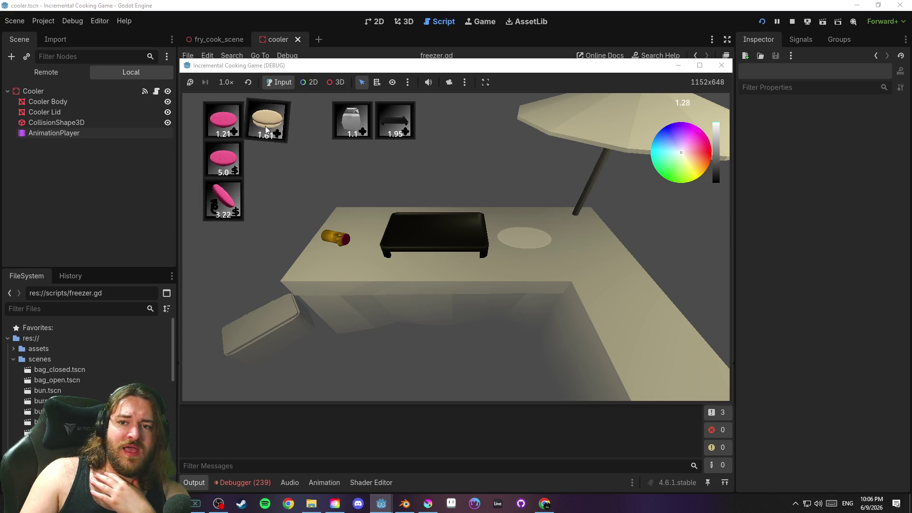
pyautogui.click(346, 127)
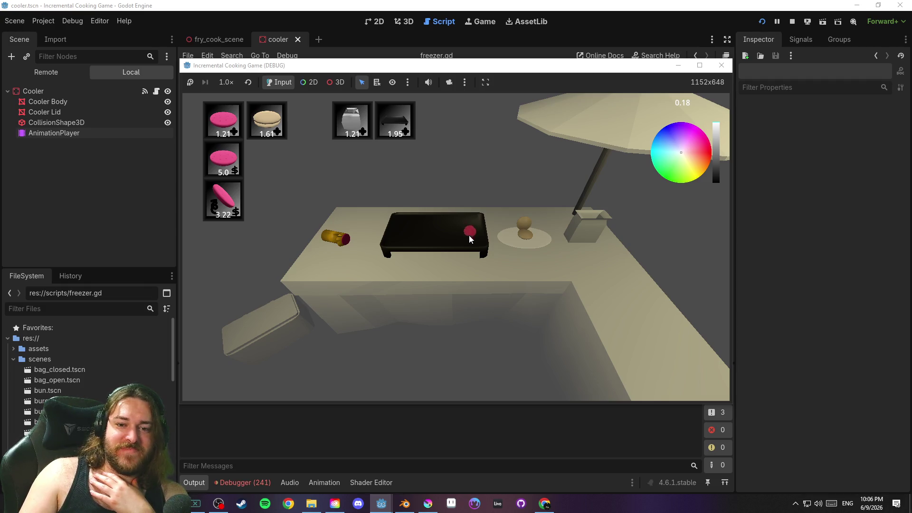
# Finish and sell a burger, drop a new patty, and buy a patty upgrade
pyautogui.click(473, 242)
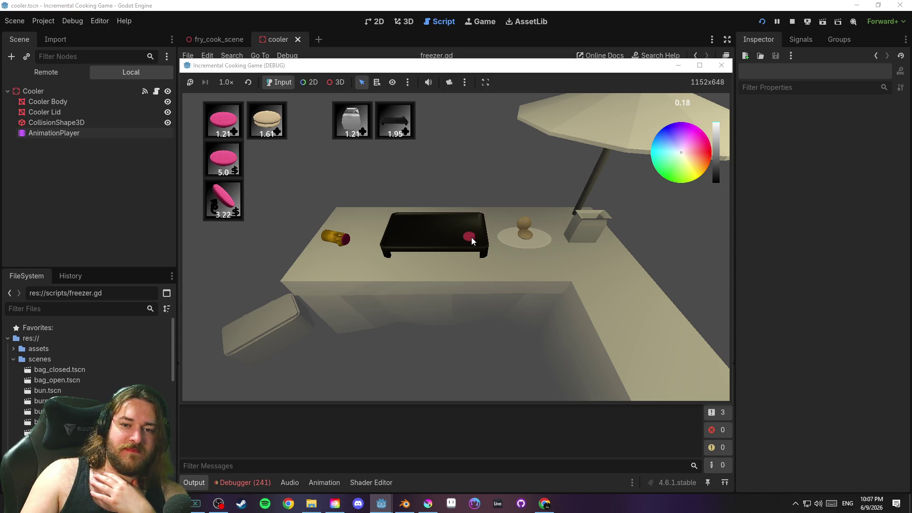
pyautogui.click(472, 239)
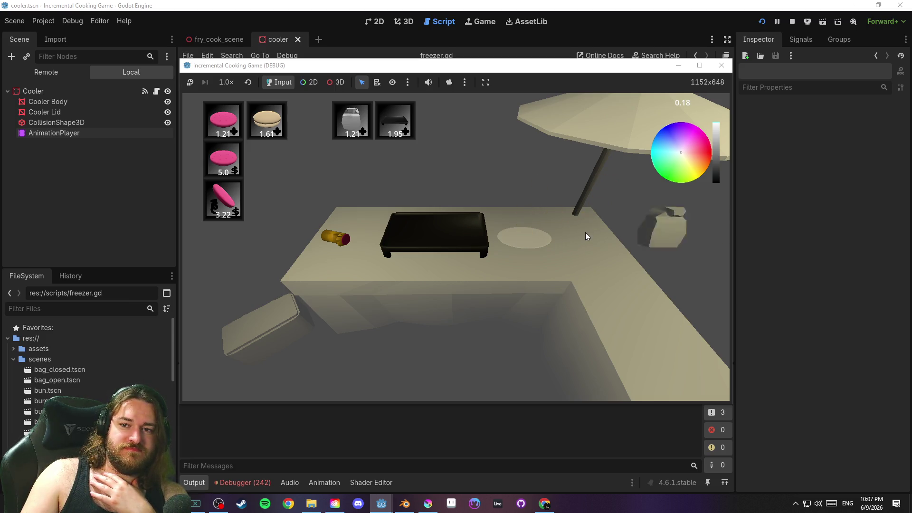
pyautogui.click(233, 202)
pyautogui.click(334, 239)
pyautogui.click(214, 122)
pyautogui.click(214, 123)
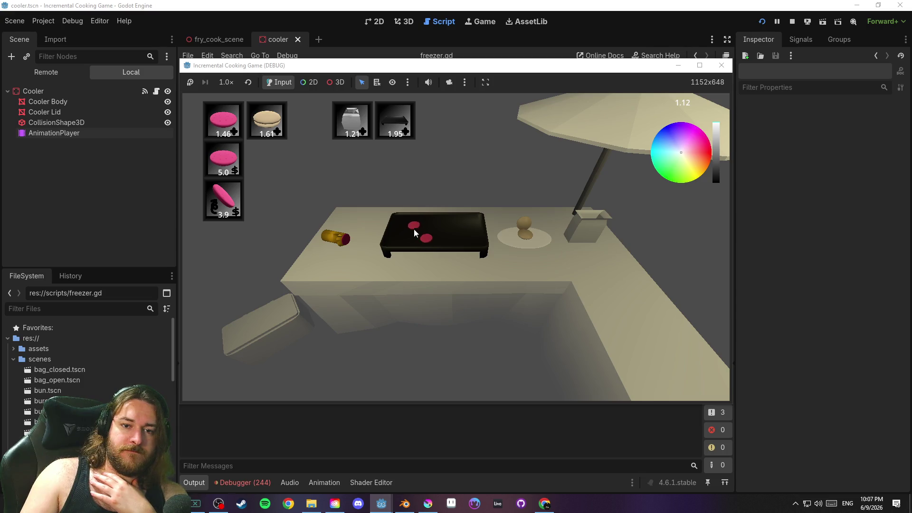
# Serve two burgers, then buy the pink patty upgrade costing 5.0 twice
pyautogui.click(424, 239)
pyautogui.click(532, 233)
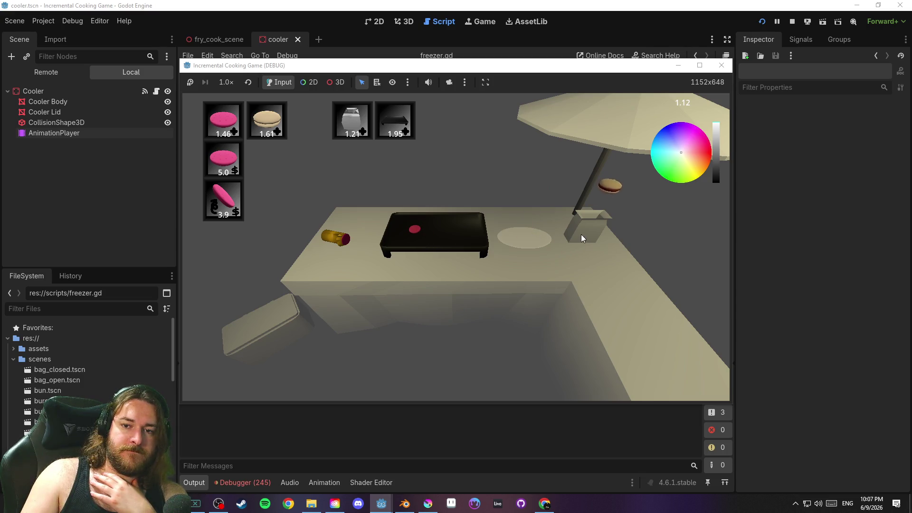
pyautogui.click(581, 234)
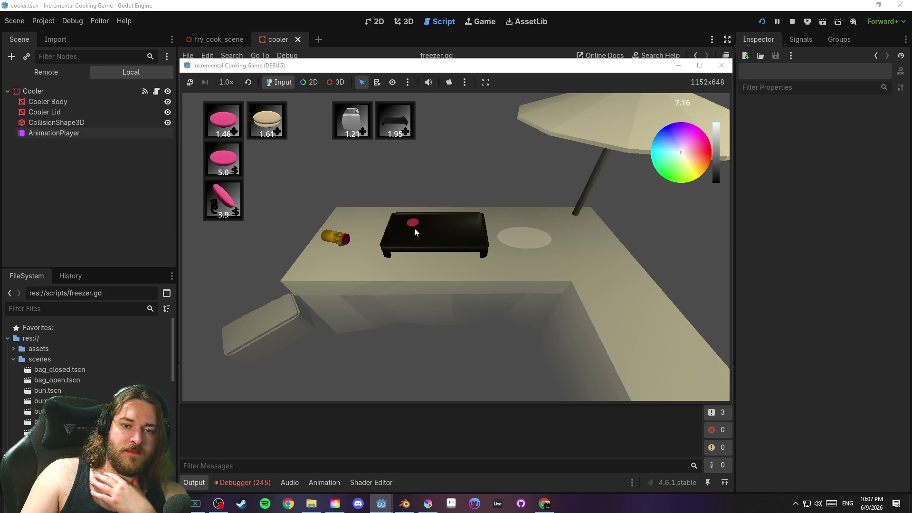
pyautogui.click(414, 233)
pyautogui.click(518, 238)
pyautogui.click(574, 234)
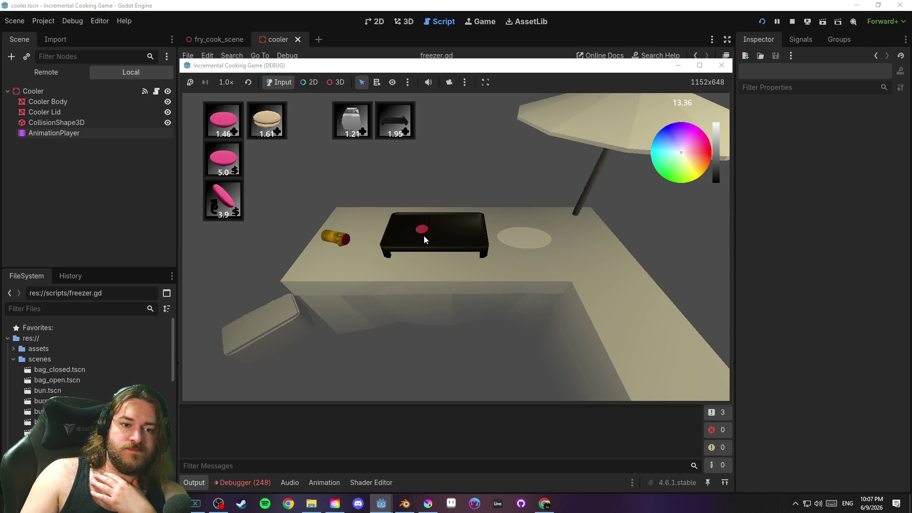
pyautogui.click(235, 166)
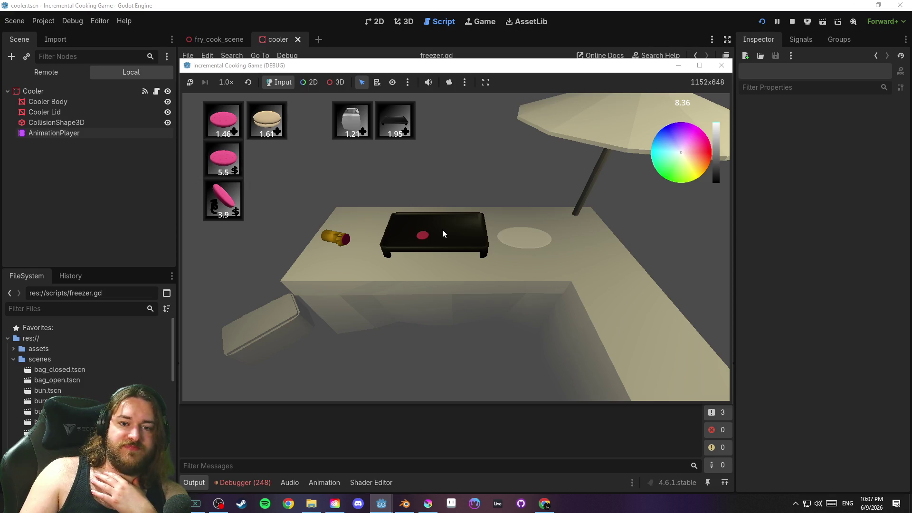
pyautogui.click(235, 166)
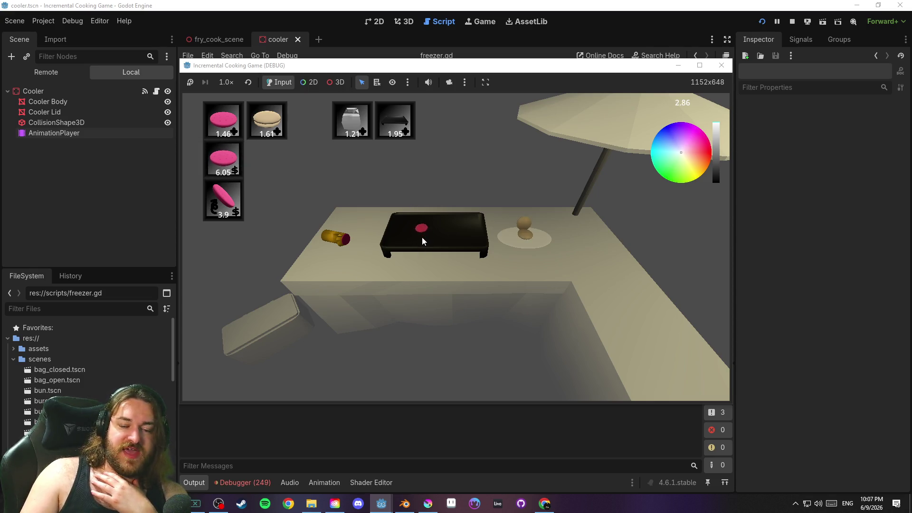
# Serve two more burgers and spend the earnings on three more patty upgrades
pyautogui.click(422, 236)
pyautogui.click(532, 233)
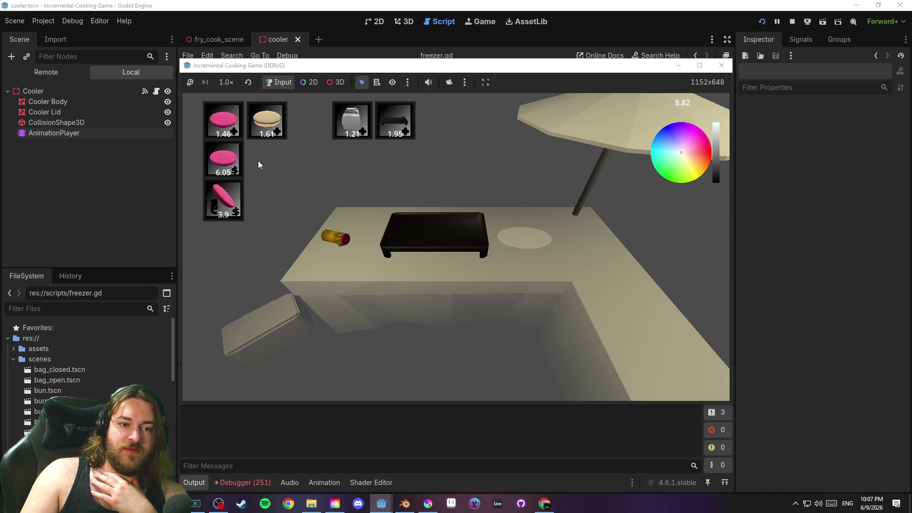
pyautogui.click(219, 165)
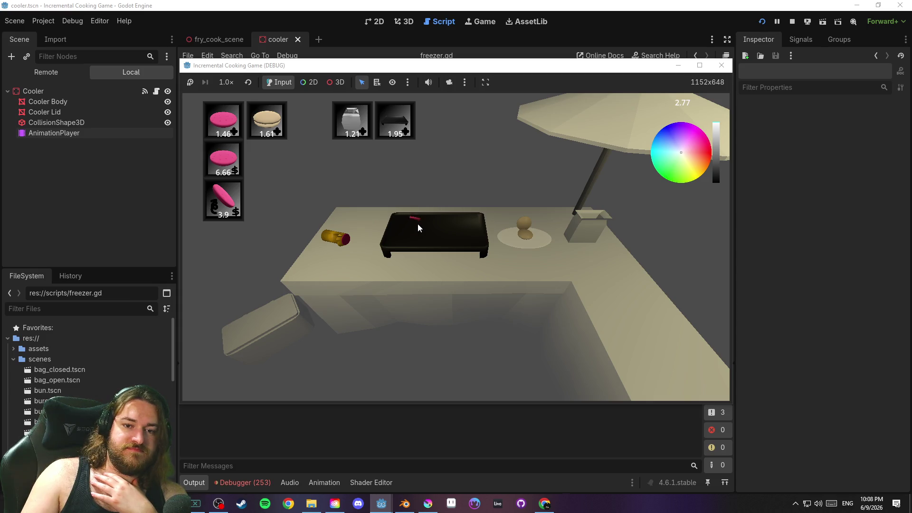
pyautogui.click(418, 224)
pyautogui.click(526, 238)
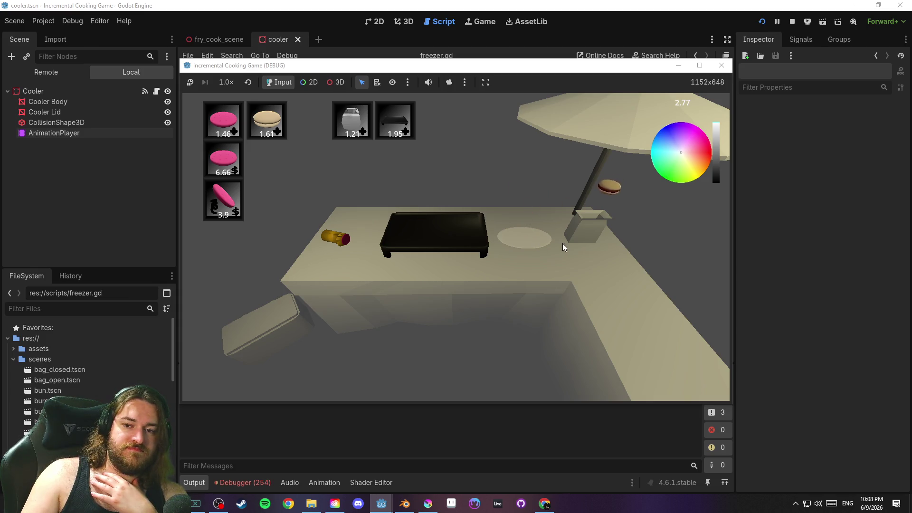
pyautogui.click(225, 162)
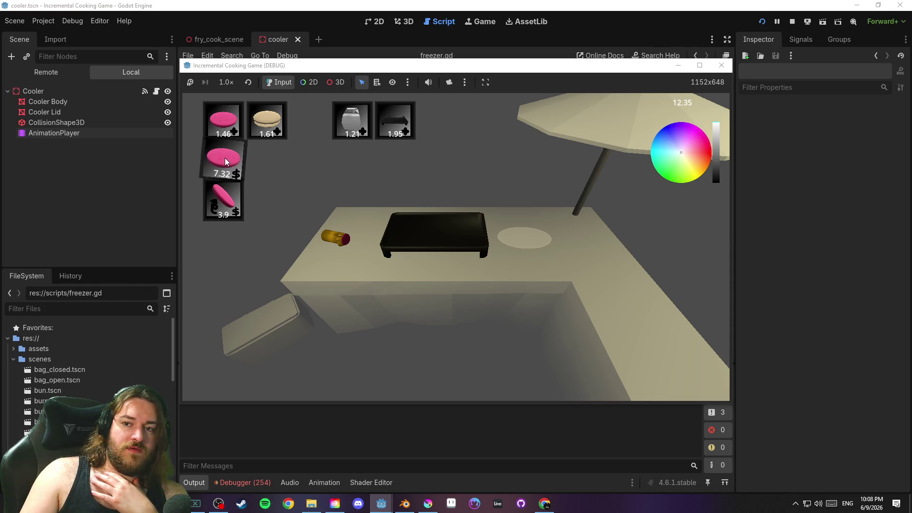
pyautogui.click(223, 124)
pyautogui.click(222, 124)
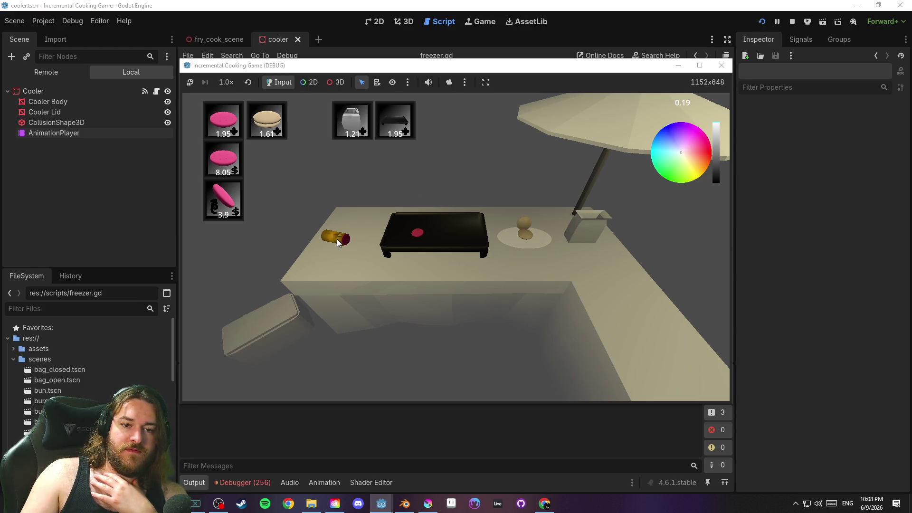
# Serve another burger and buy the top patty upgrade twice more
pyautogui.click(415, 237)
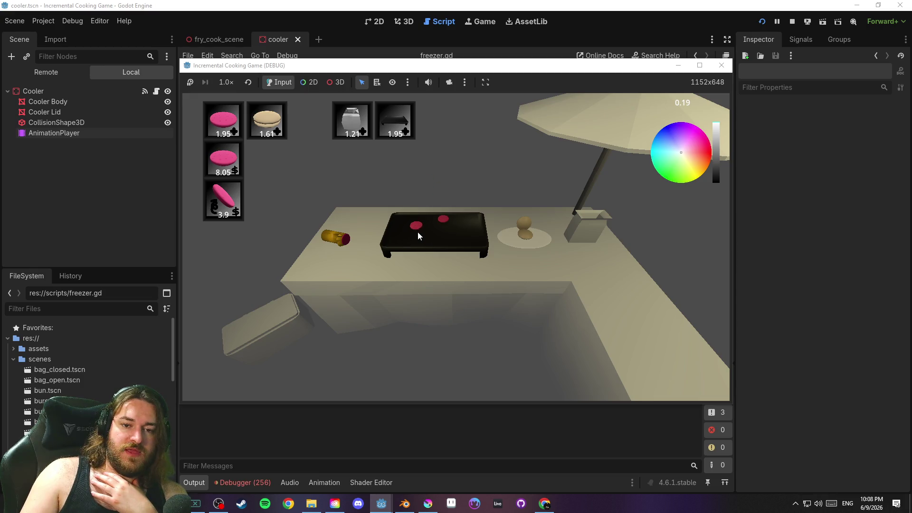
pyautogui.click(546, 241)
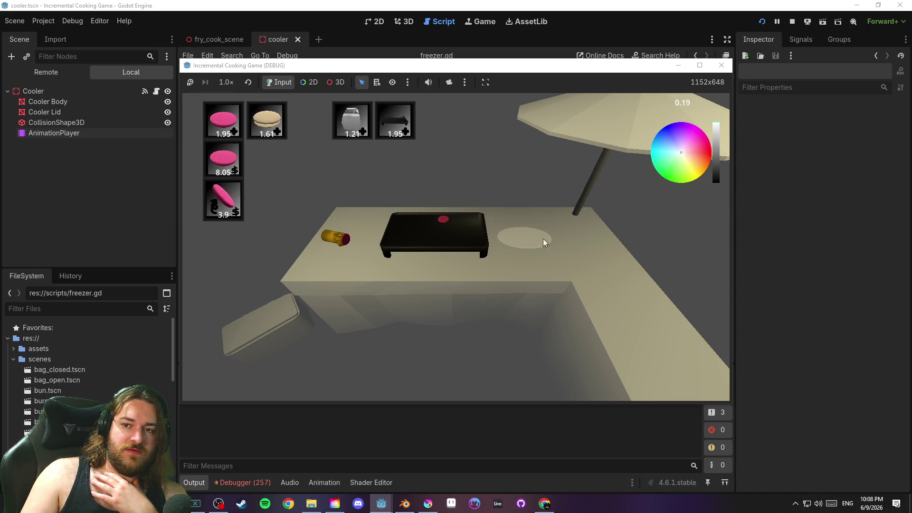
pyautogui.click(229, 116)
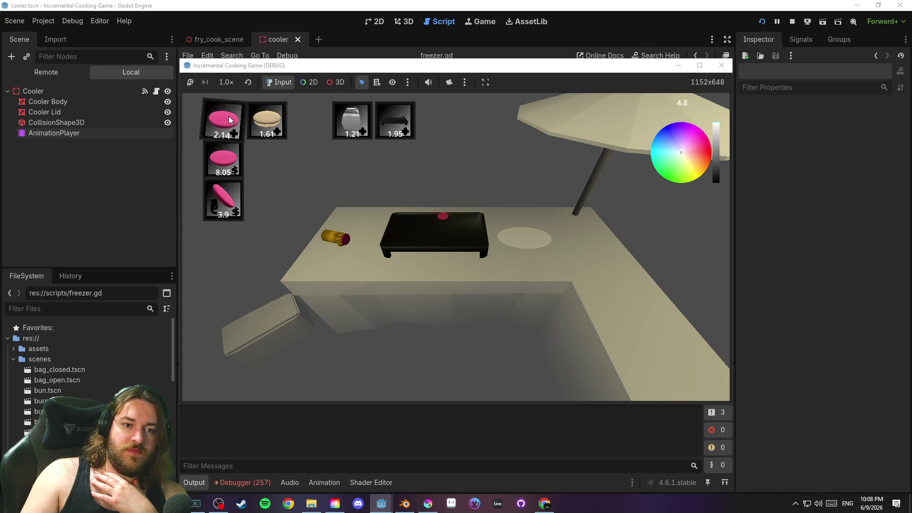
pyautogui.click(443, 220)
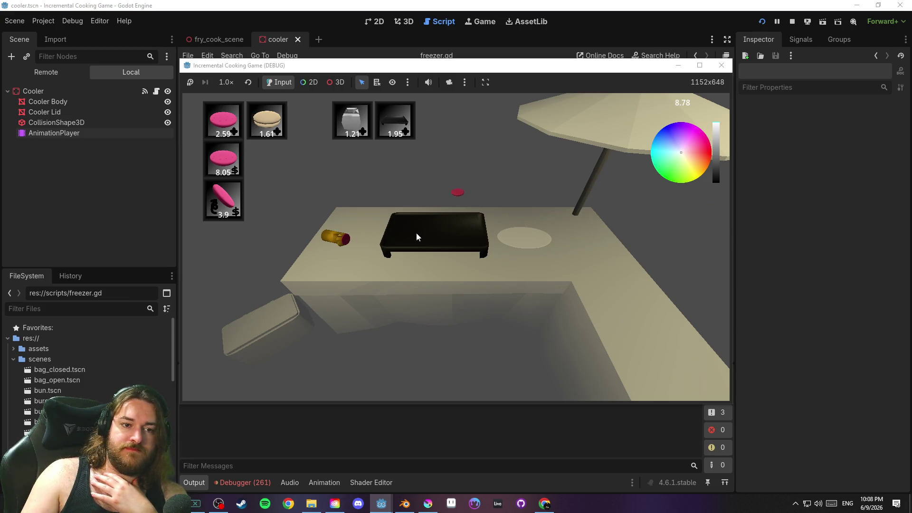
pyautogui.click(224, 117)
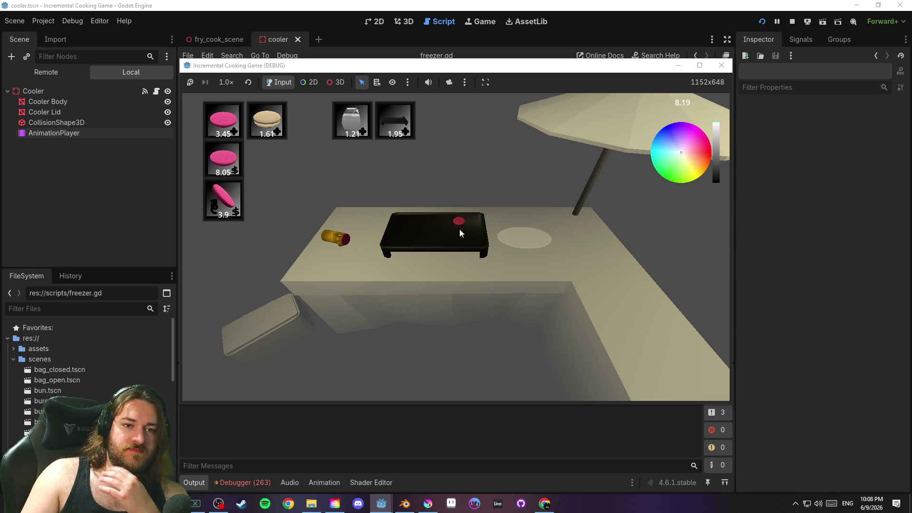
# Buy the top patty upgrade at 3.45 and several more while selling burgers
pyautogui.click(224, 121)
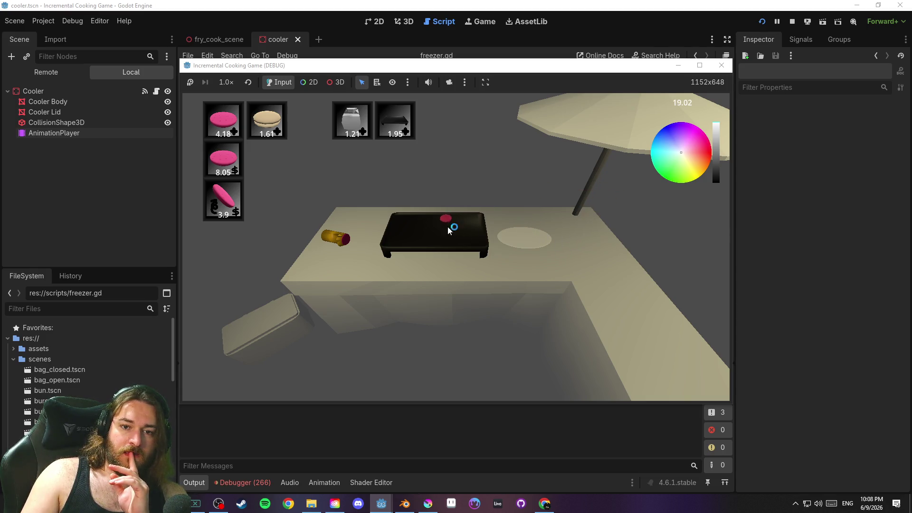
pyautogui.click(236, 127)
pyautogui.click(236, 126)
pyautogui.click(235, 126)
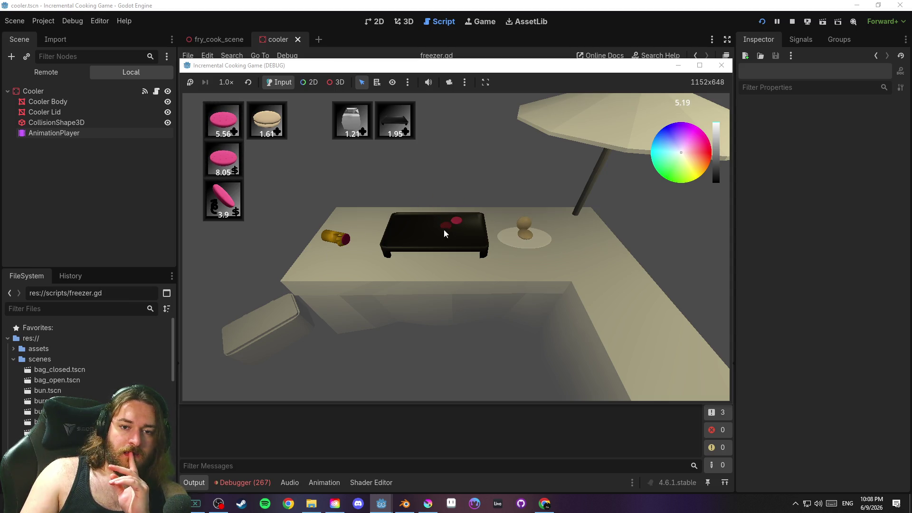
pyautogui.click(526, 234)
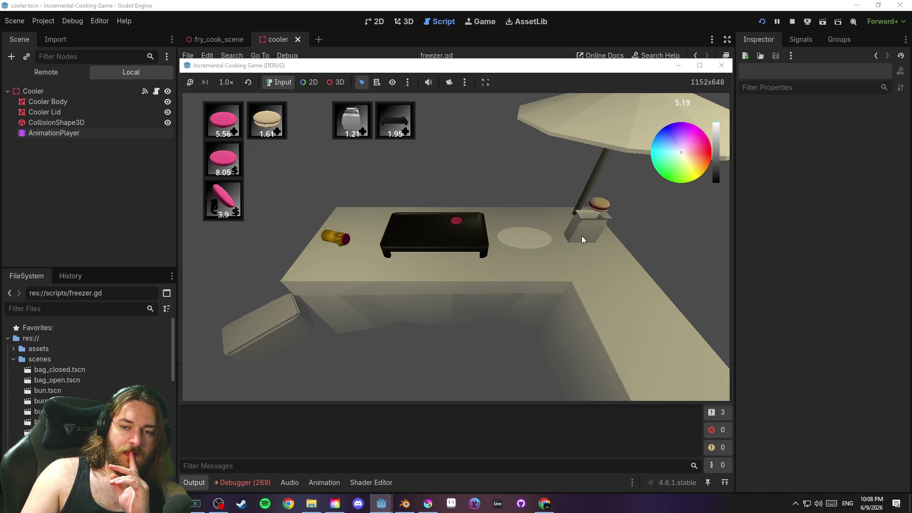
pyautogui.click(227, 124)
pyautogui.click(226, 123)
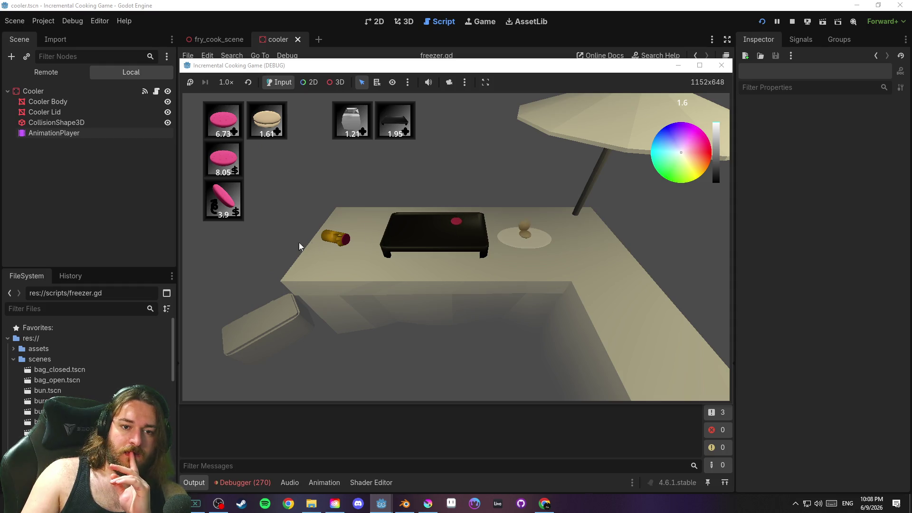
pyautogui.click(521, 233)
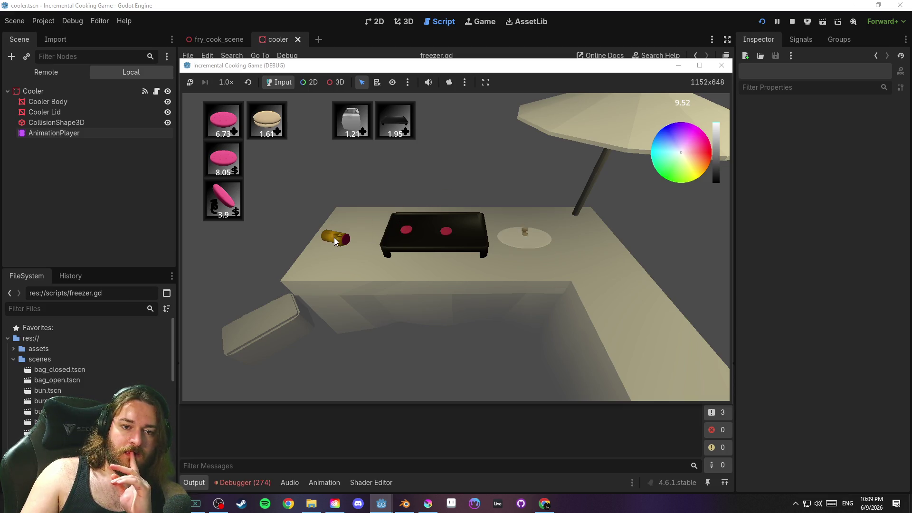
pyautogui.click(223, 118)
# Sell two burgers, then buy cooler and bun upgrades, now 2.14 and 2.36
pyautogui.click(411, 228)
pyautogui.click(523, 235)
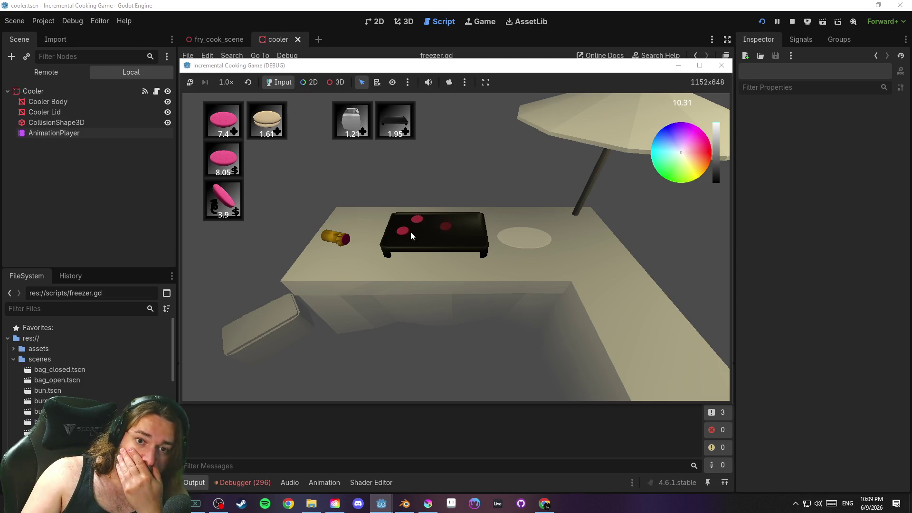
pyautogui.click(444, 227)
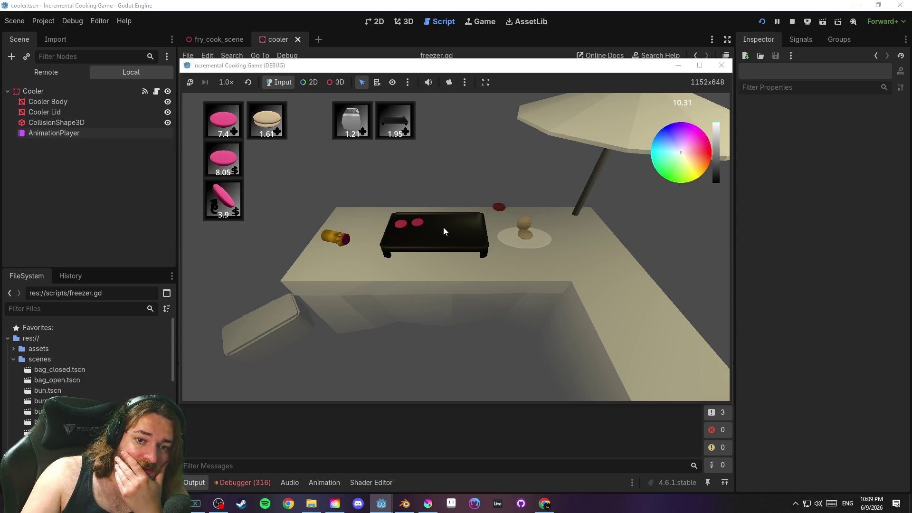
pyautogui.click(527, 236)
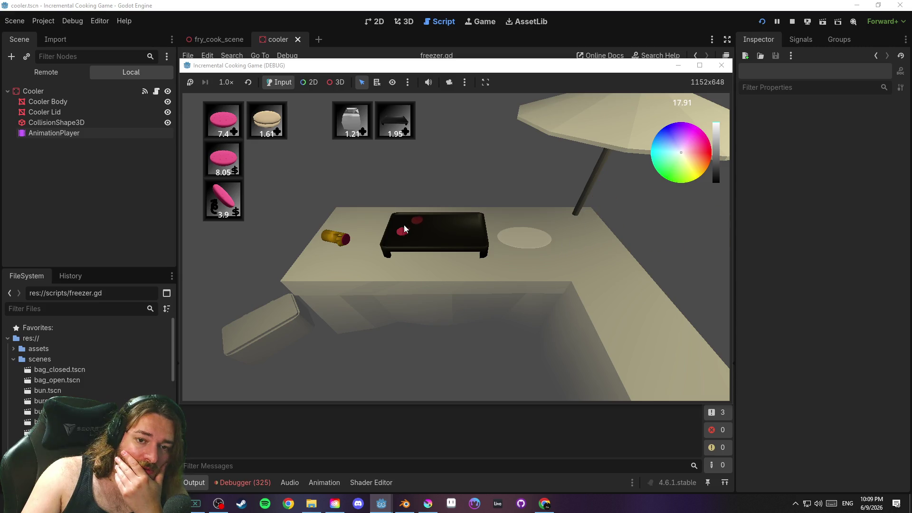
pyautogui.click(338, 119)
pyautogui.click(337, 118)
pyautogui.click(274, 117)
pyautogui.click(275, 118)
pyautogui.click(335, 240)
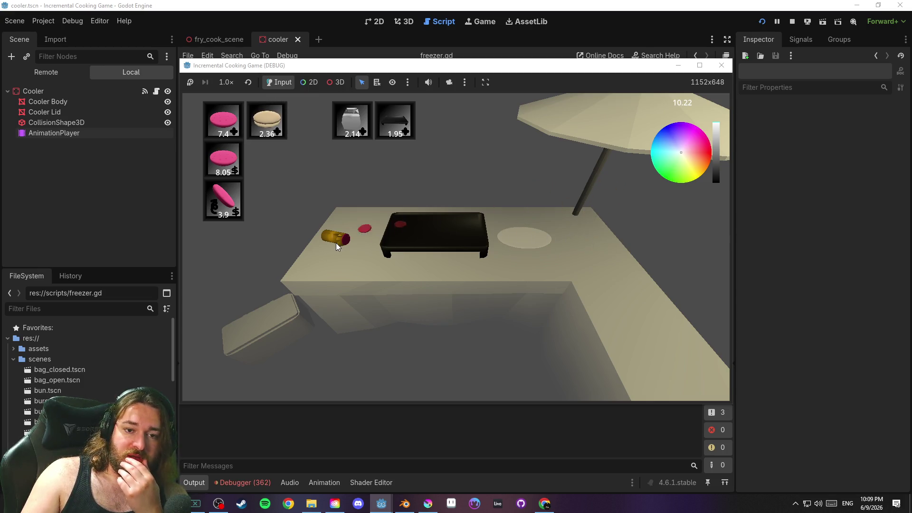
# Serve burgers, buy the pink patty upgrade at 8.14 and the burger value upgrade
pyautogui.click(401, 230)
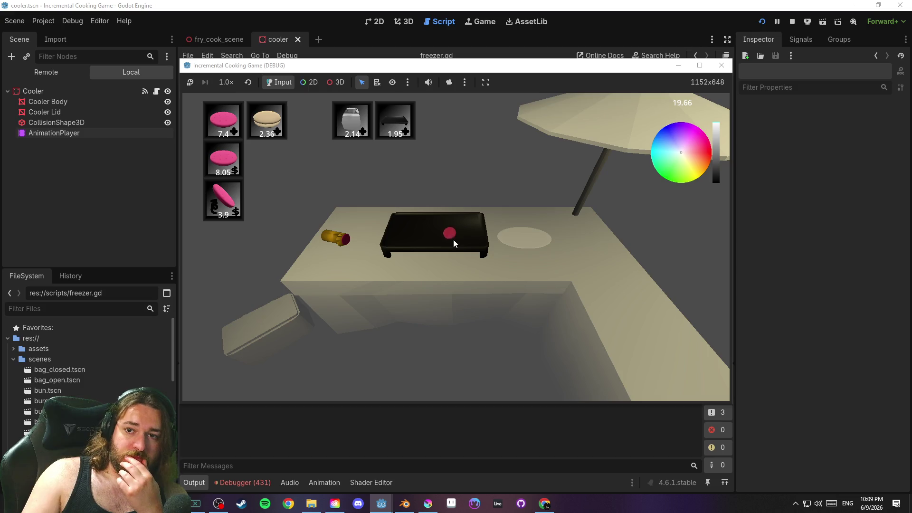
pyautogui.click(335, 118)
pyautogui.click(404, 239)
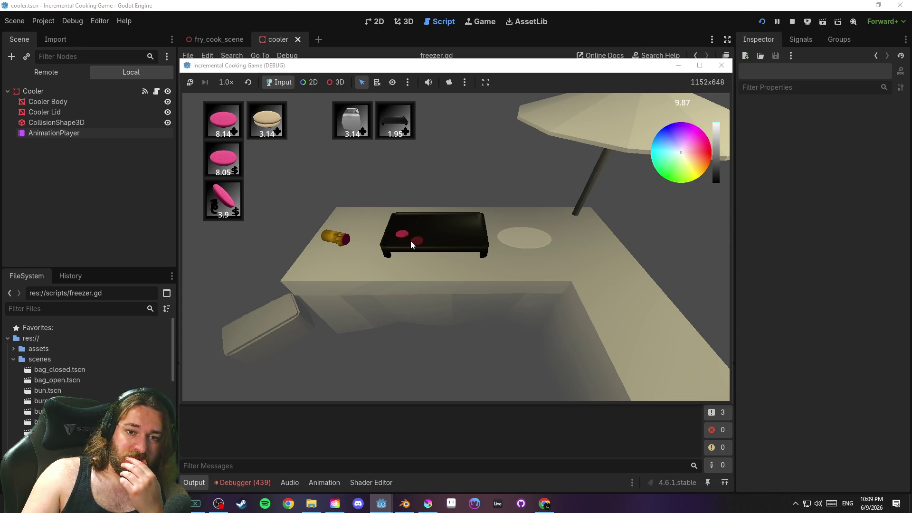
pyautogui.click(411, 241)
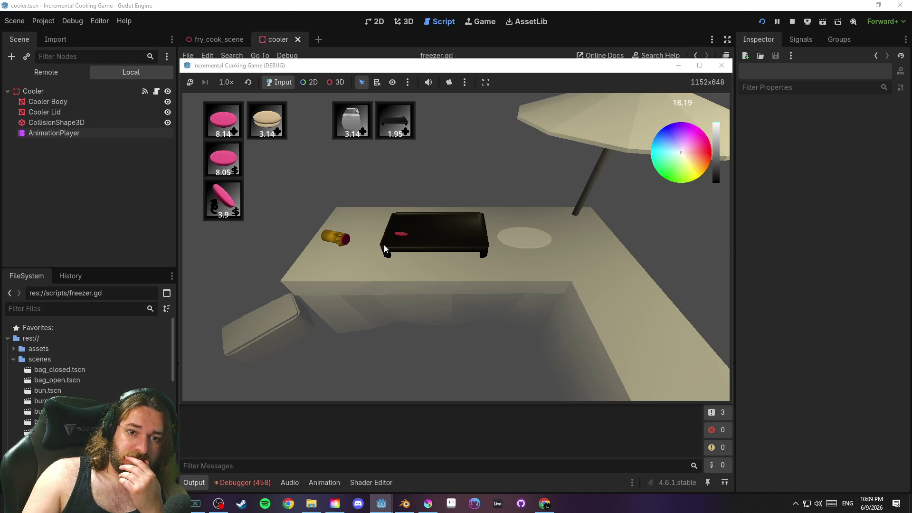
pyautogui.click(223, 121)
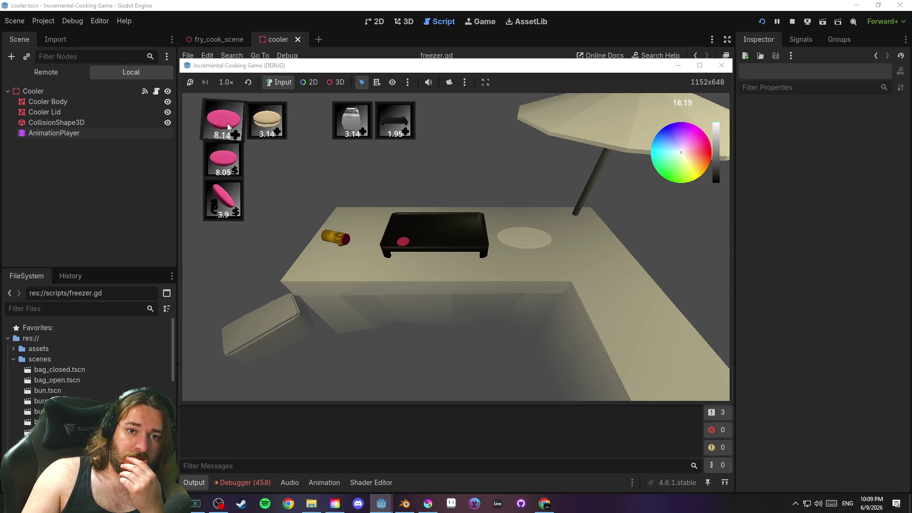
pyautogui.click(402, 241)
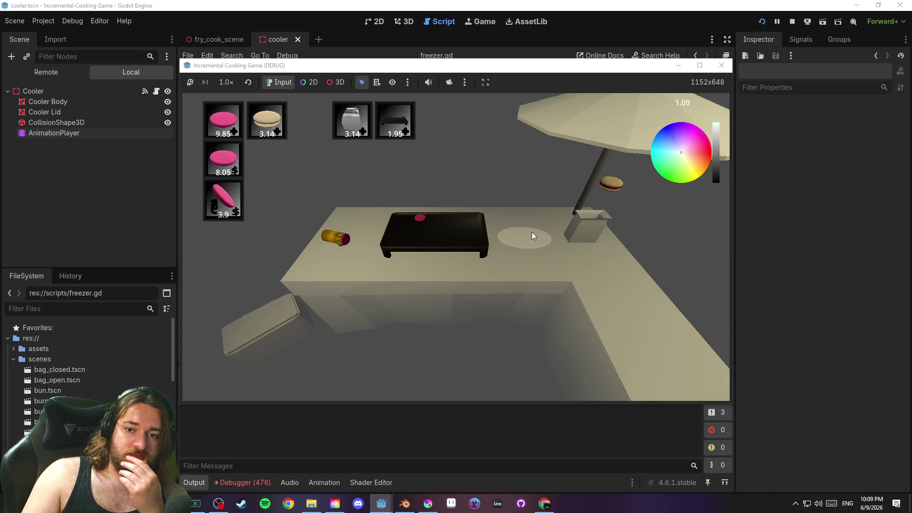
pyautogui.click(416, 220)
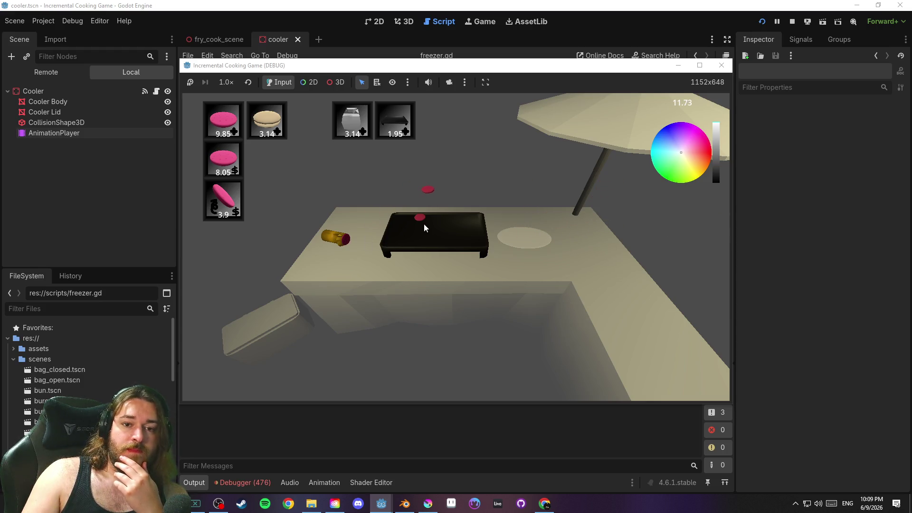
pyautogui.click(228, 123)
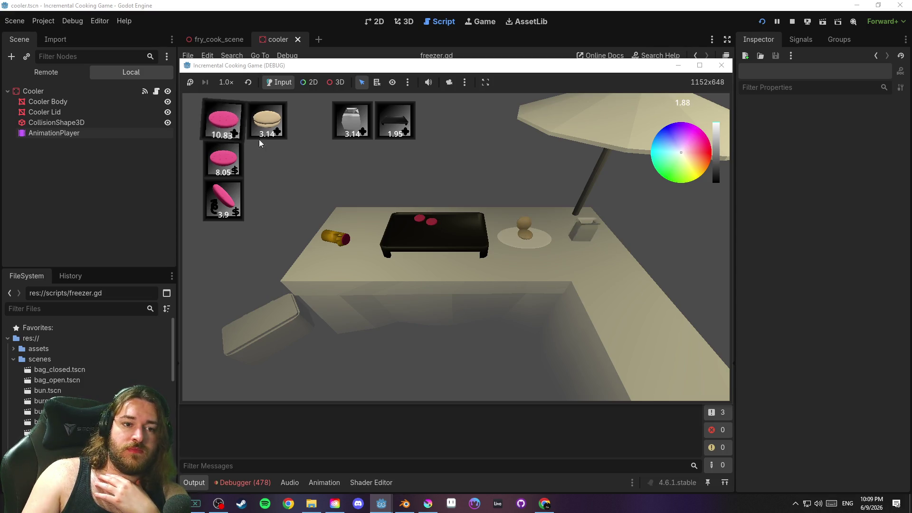
# Sell one more burger, buy the patty supply upgrade, and stop the test run
pyautogui.click(337, 240)
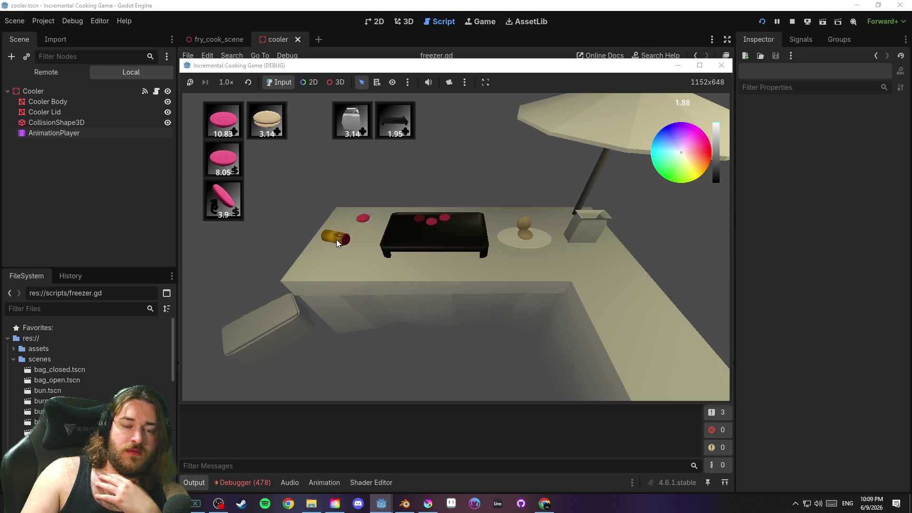
pyautogui.click(431, 227)
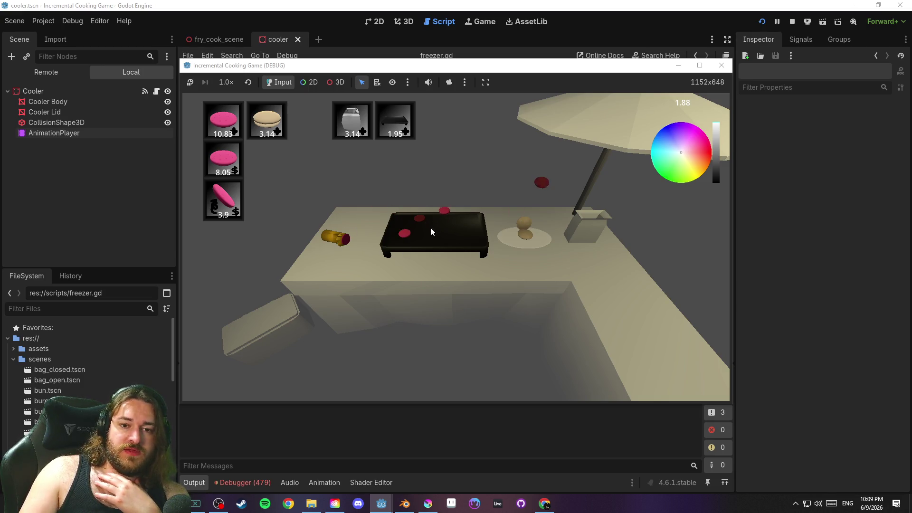
pyautogui.click(530, 235)
pyautogui.click(233, 156)
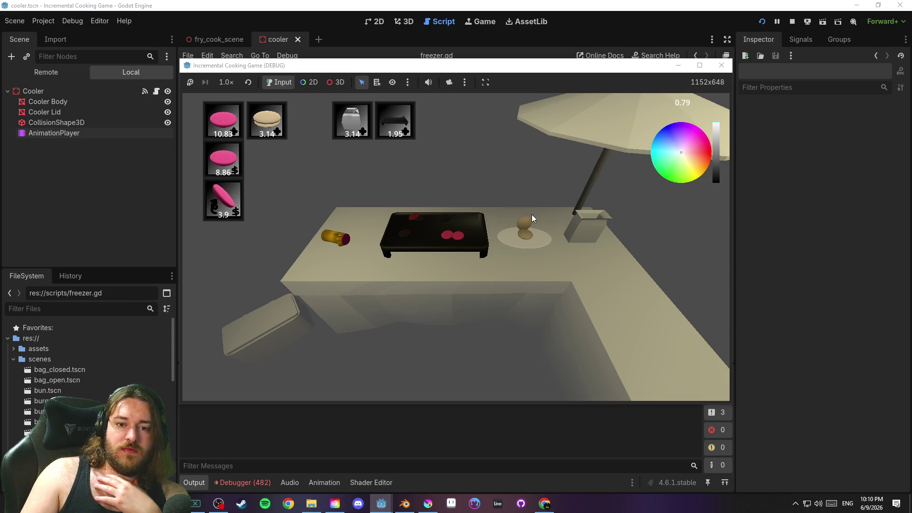
pyautogui.click(721, 68)
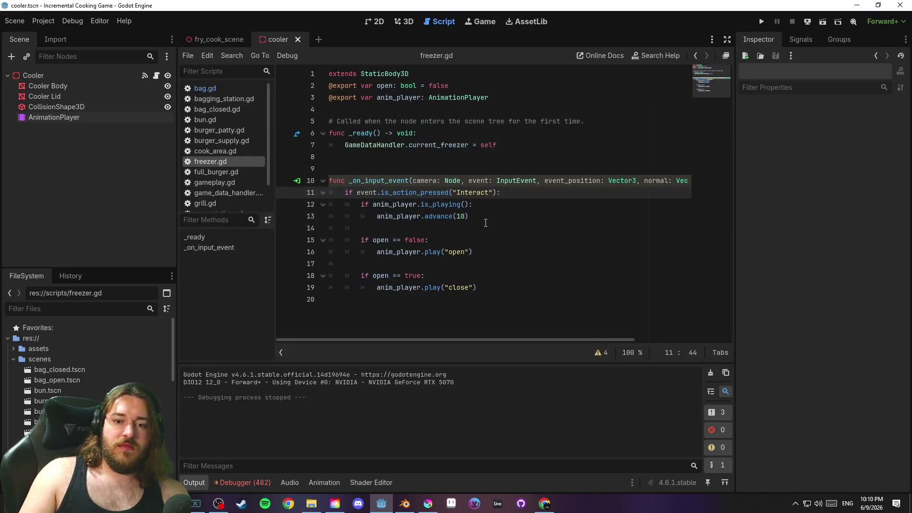
# Set burger_supply_wait_time to 0.10 in game_data_handler.gd, run the game, and buy a grill speed upgrade
pyautogui.click(469, 216)
pyautogui.click(225, 162)
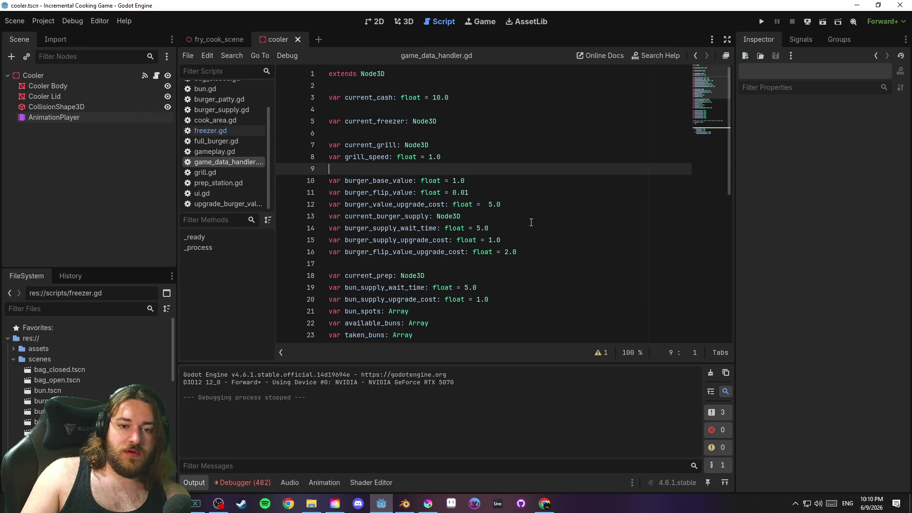
pyautogui.click(481, 228)
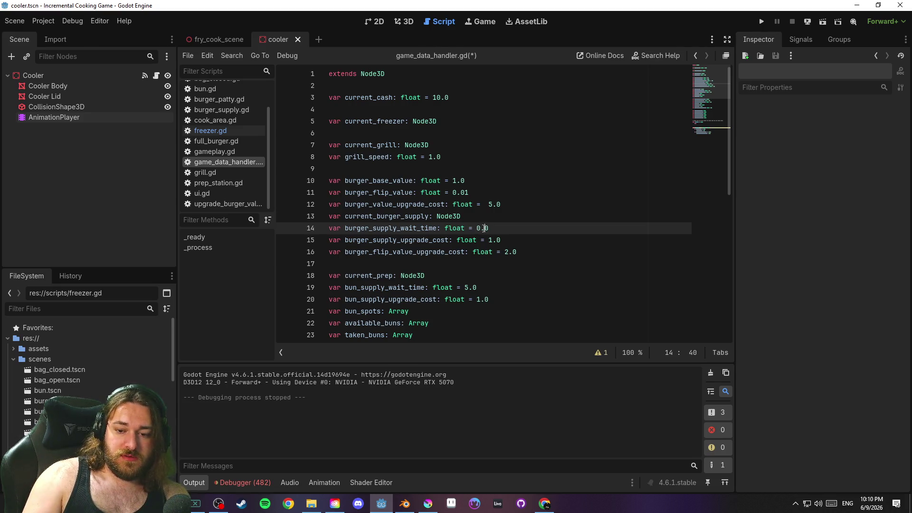
pyautogui.press('F5')
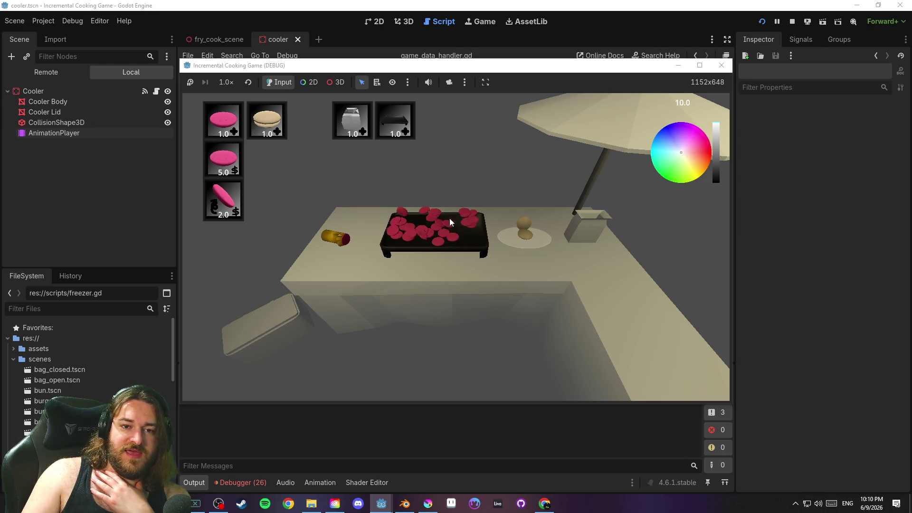
pyautogui.click(385, 116)
# Buy a second grill speed upgrade, sell a boxed burger, and stop the test run
pyautogui.click(388, 120)
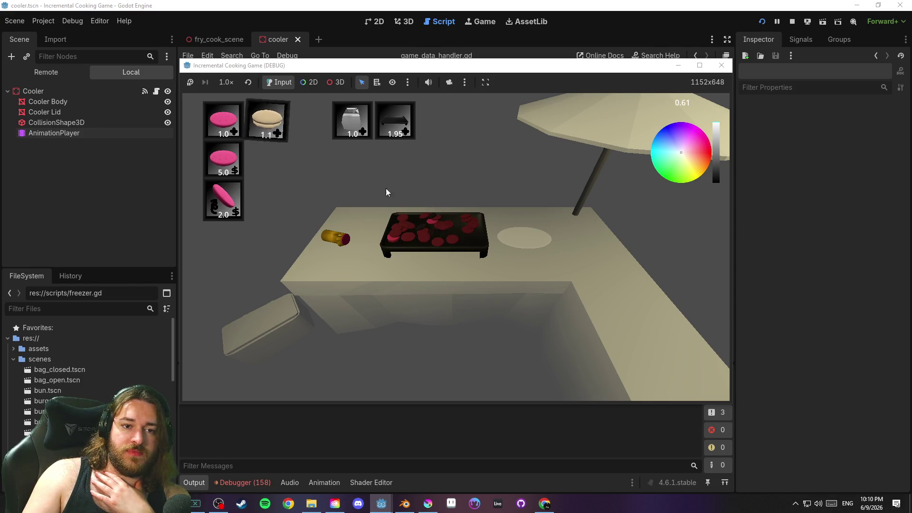
pyautogui.click(329, 238)
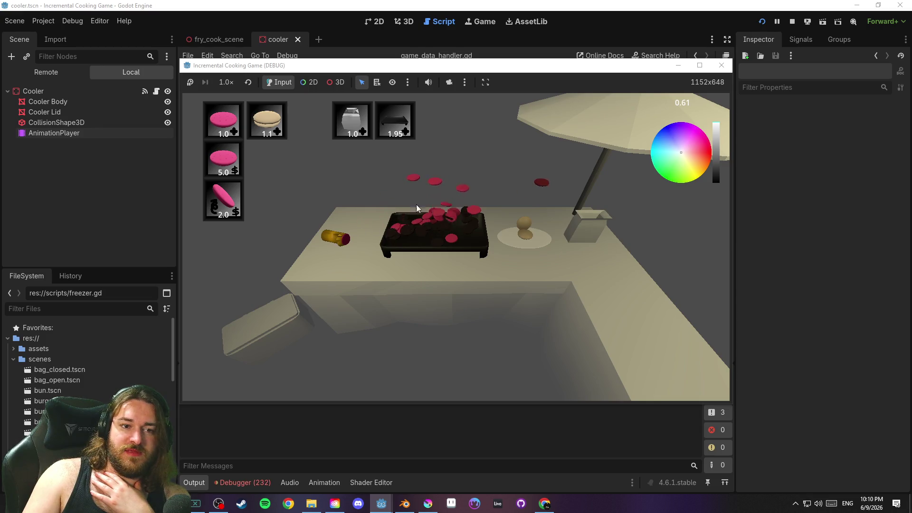
pyautogui.click(526, 235)
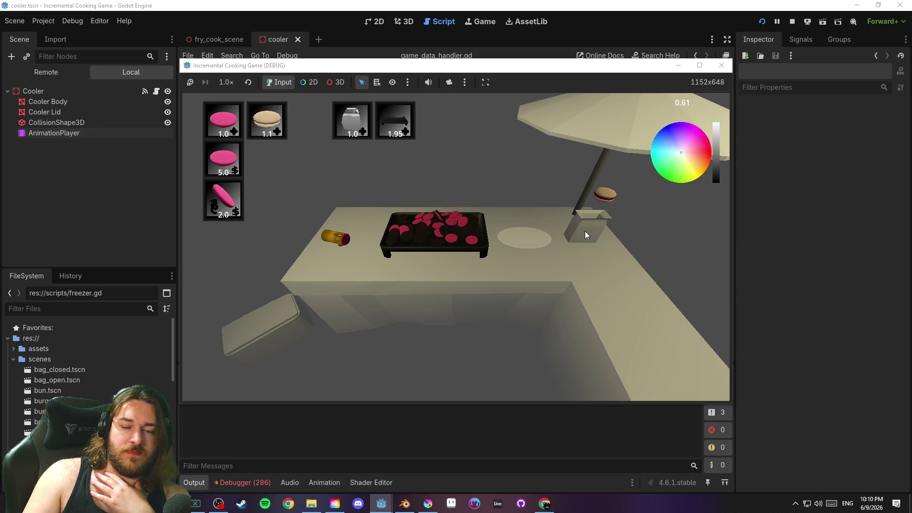
pyautogui.click(586, 230)
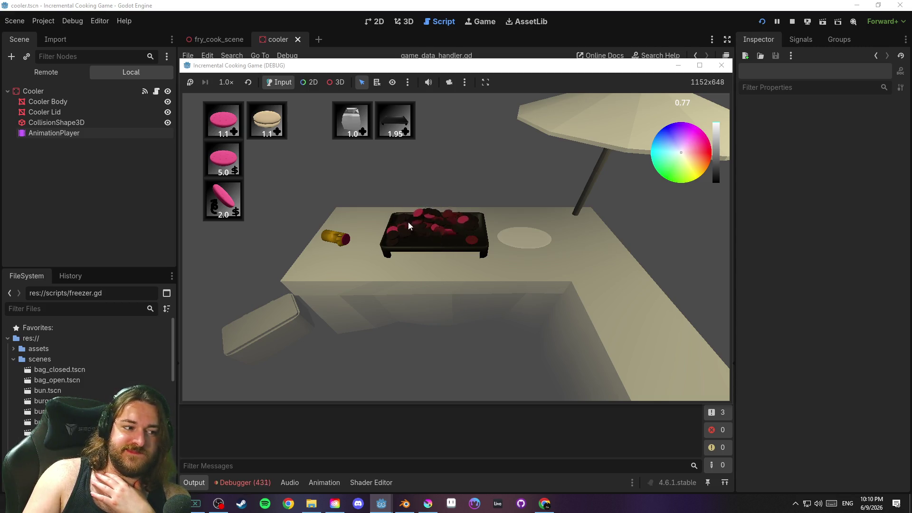
pyautogui.click(722, 65)
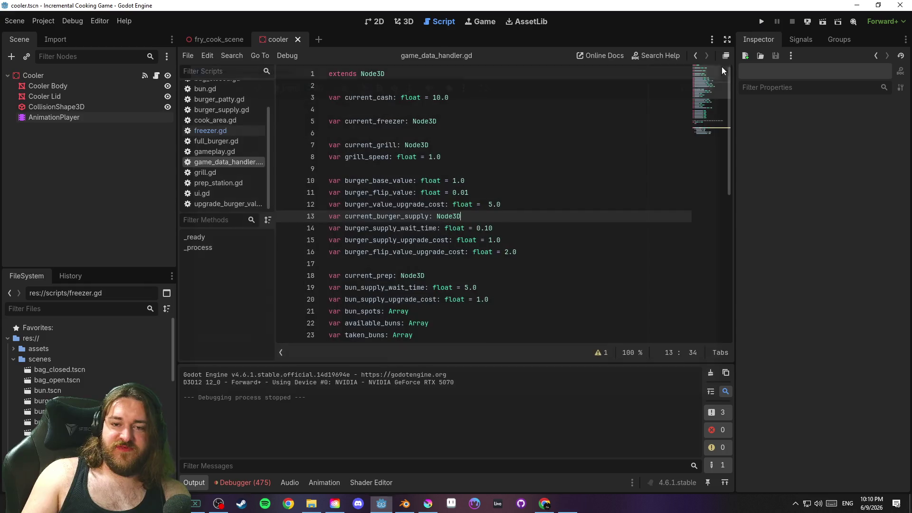
# Change burger_supply_wait_time from 0.10 to 0.01 and run the project
pyautogui.click(524, 231)
pyautogui.press('BackSpace')
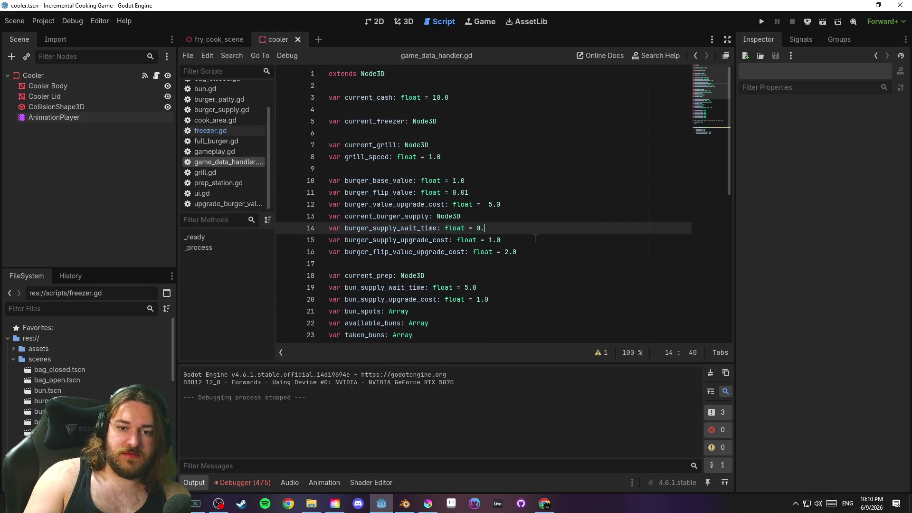
pyautogui.click(535, 239)
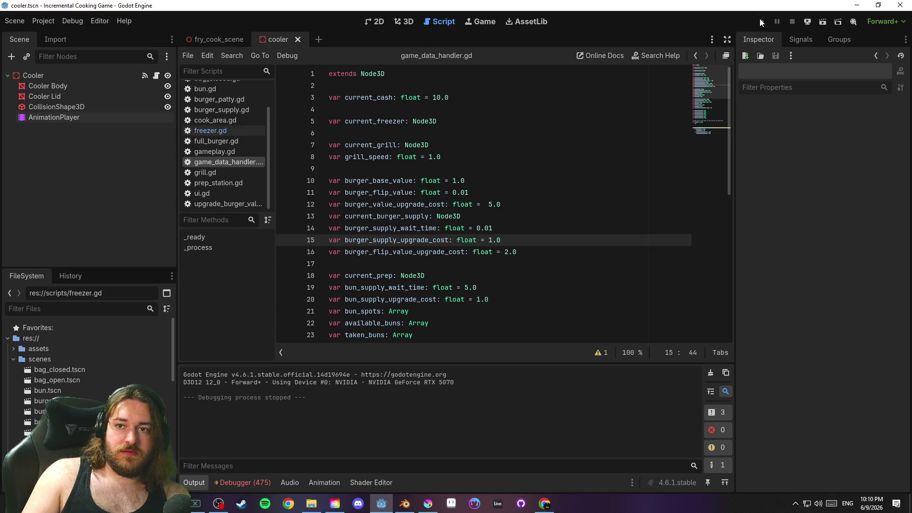
pyautogui.click(761, 21)
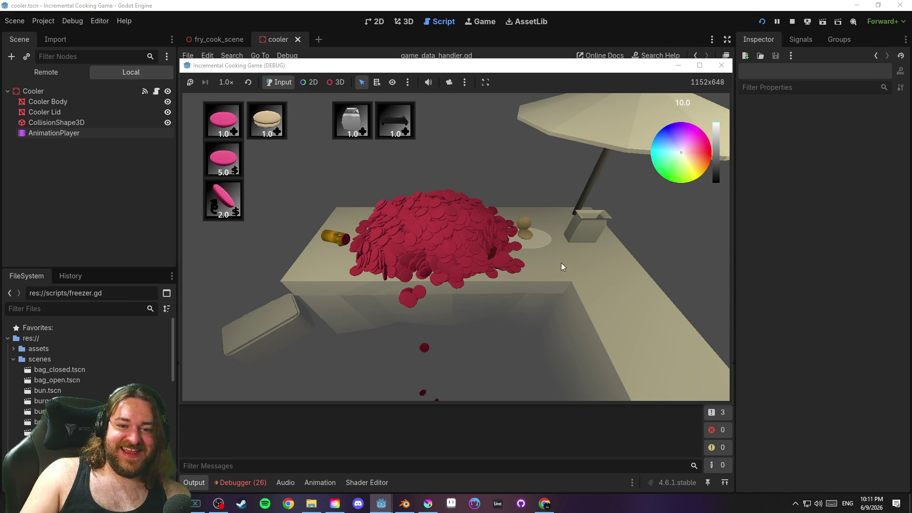
# Stop the test run once patties have flooded the counter
pyautogui.click(721, 65)
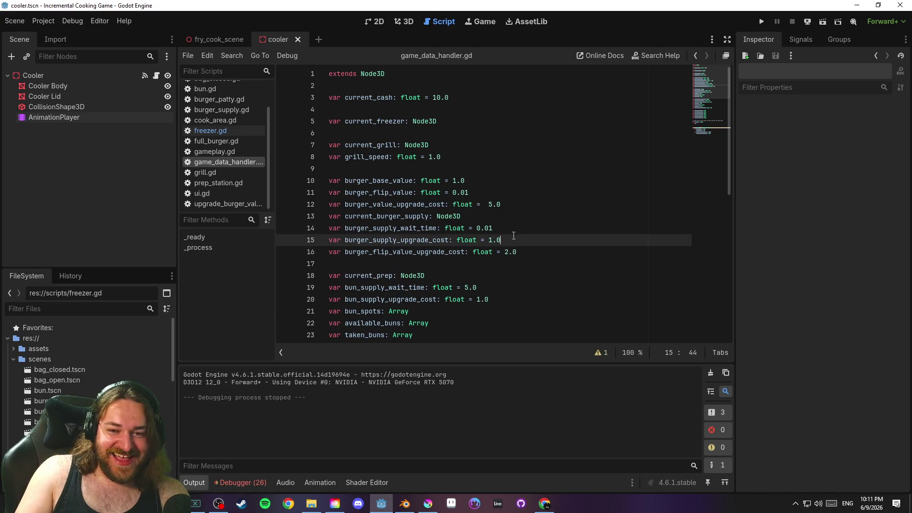
# Replace the 0.01 wait time with 4.0, then open upgrade_burger_value.gd
pyautogui.moveTo(493, 229); pyautogui.dragTo(478, 229)
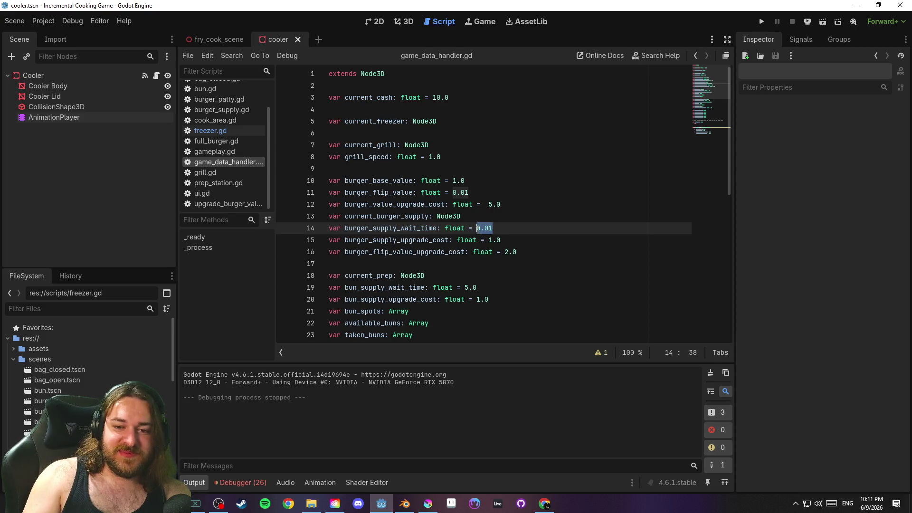
pyautogui.write('1')
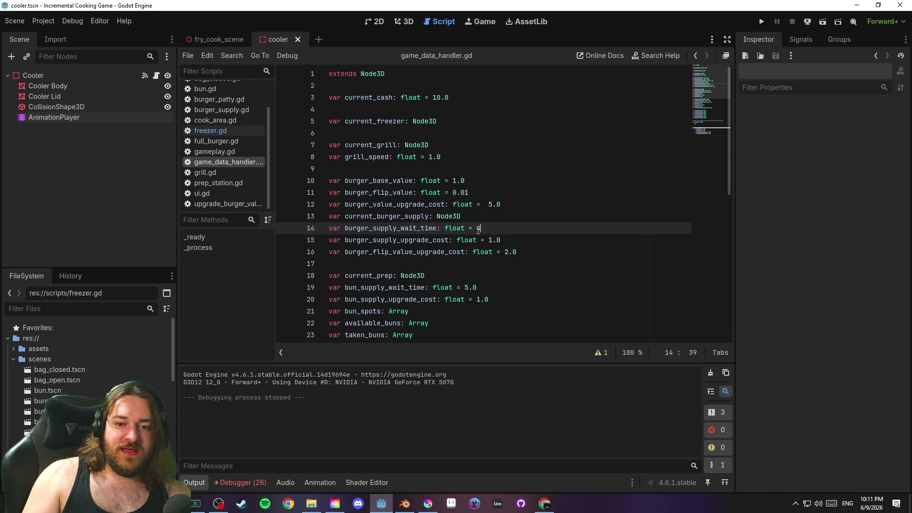
pyautogui.click(515, 217)
pyautogui.click(518, 204)
pyautogui.click(513, 218)
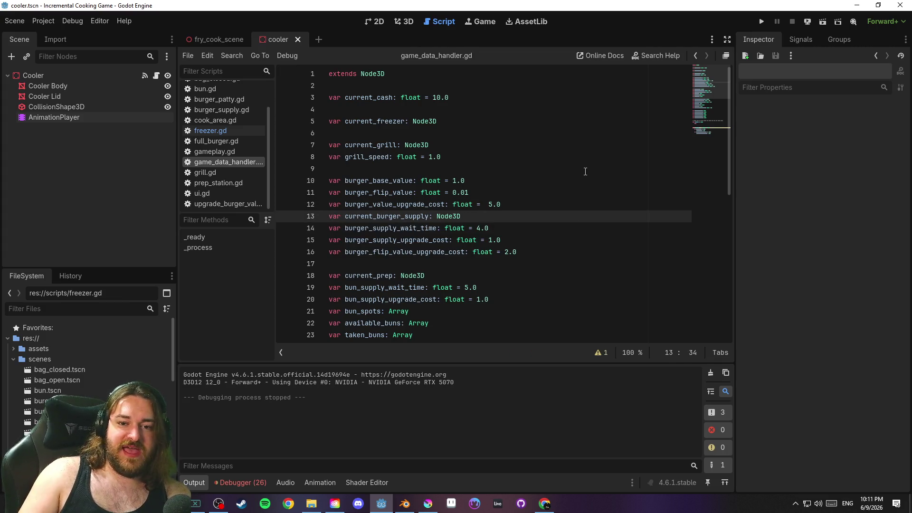
pyautogui.click(522, 209)
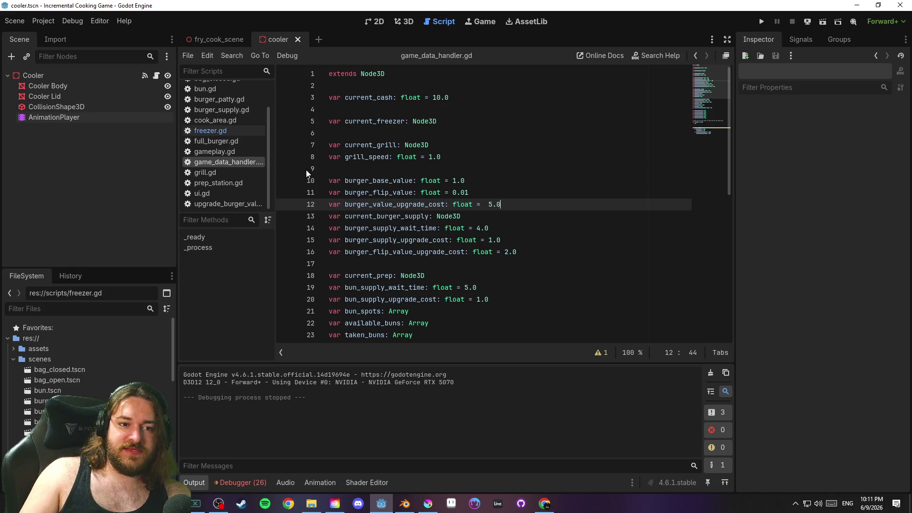
pyautogui.click(231, 204)
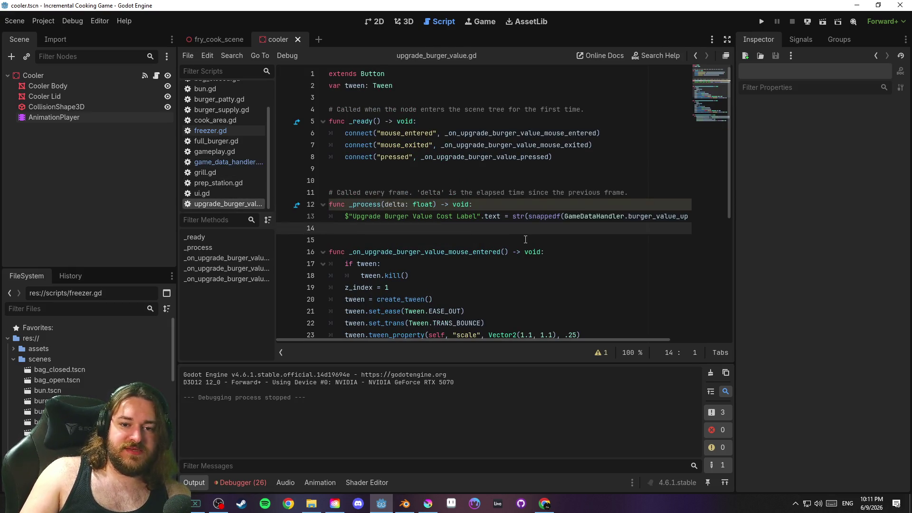
# Review the burger_base_value and burger_value_upgrade_cost variables in game_data_handler.gd
pyautogui.scroll(-6, 526, 239)
pyautogui.click(572, 269)
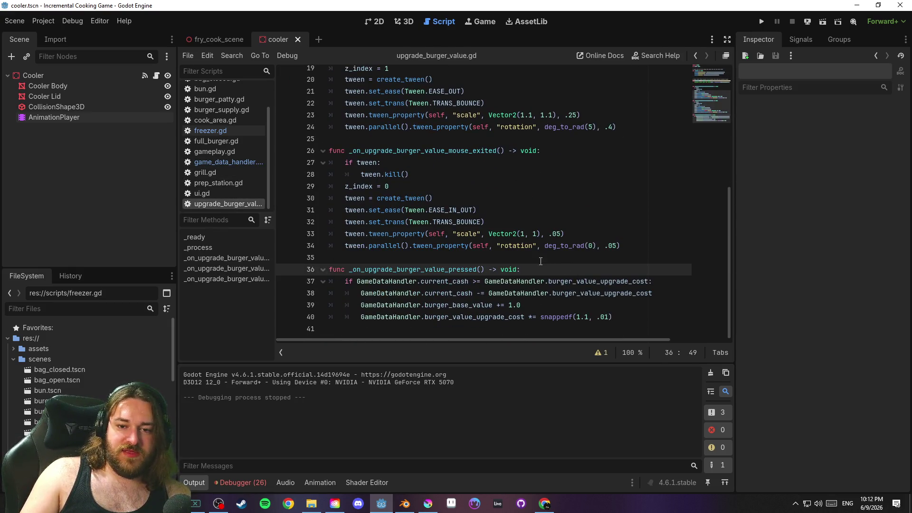
pyautogui.scroll(6, 546, 269)
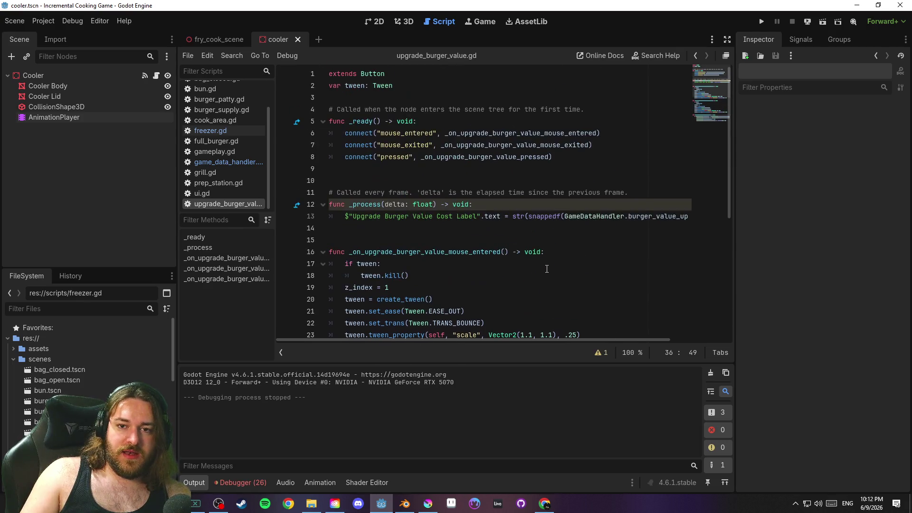
pyautogui.click(235, 162)
pyautogui.click(494, 181)
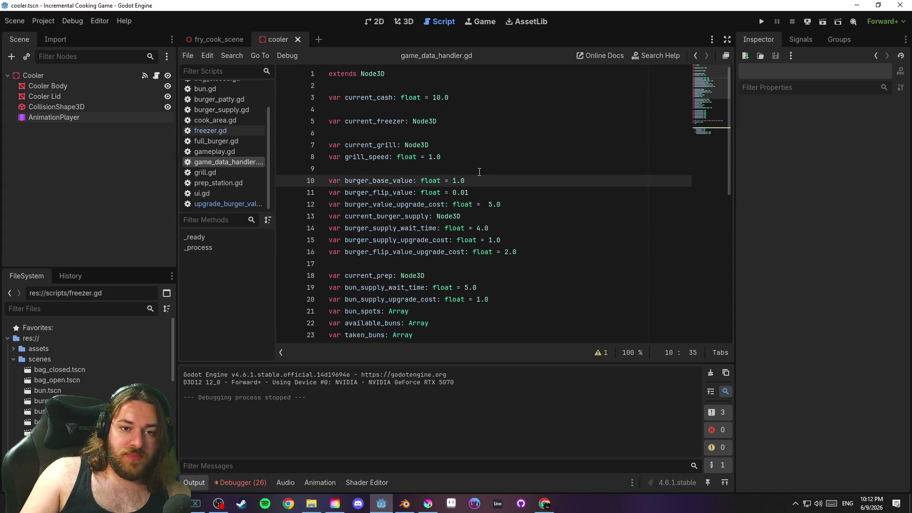
pyautogui.click(523, 206)
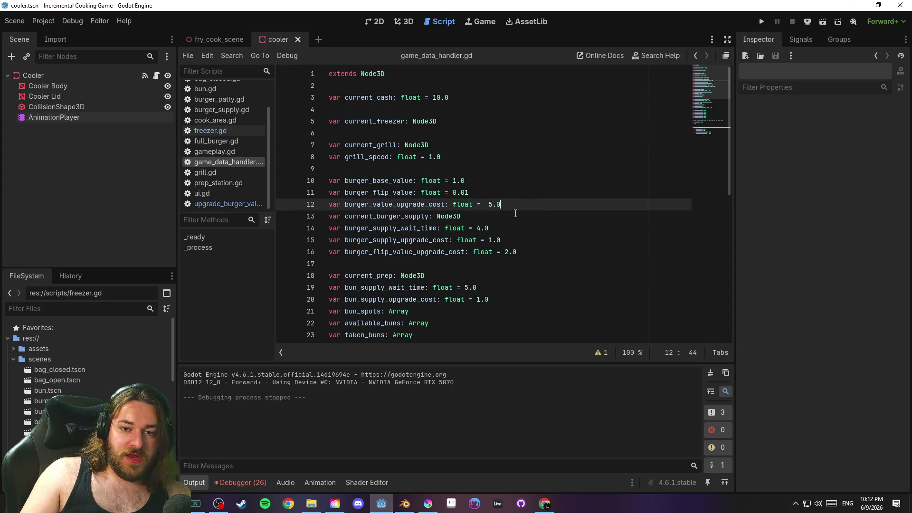
pyautogui.scroll(-9, 523, 223)
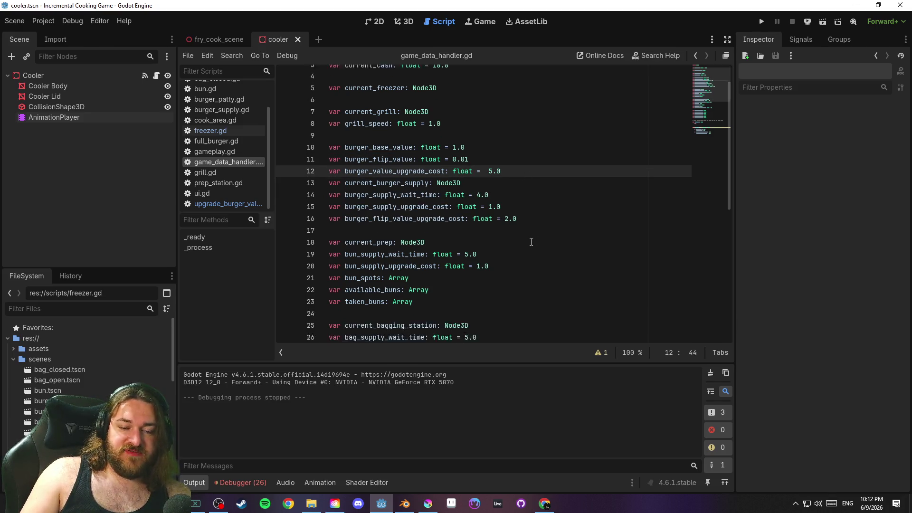
pyautogui.scroll(9, 530, 246)
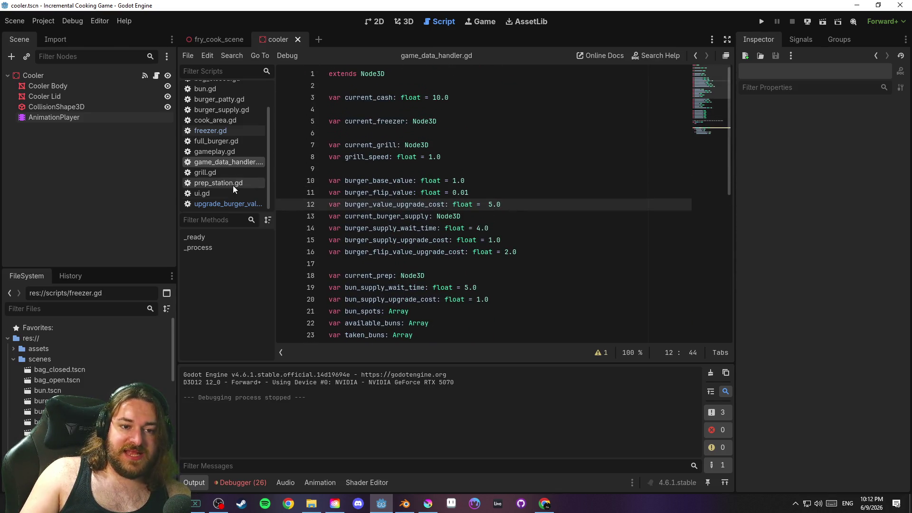
# In upgrade_burger_value.gd, change the cost multiplier from snappedf(1.1, .01) to snappedf(1.5, .01) and save
pyautogui.click(223, 203)
pyautogui.scroll(-1, 525, 244)
pyautogui.scroll(-5, 525, 244)
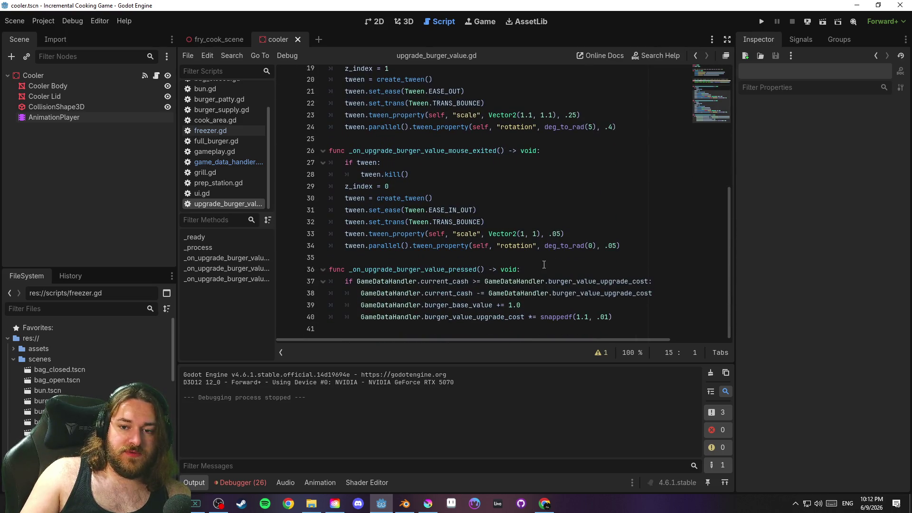
pyautogui.moveTo(556, 340); pyautogui.dragTo(686, 346)
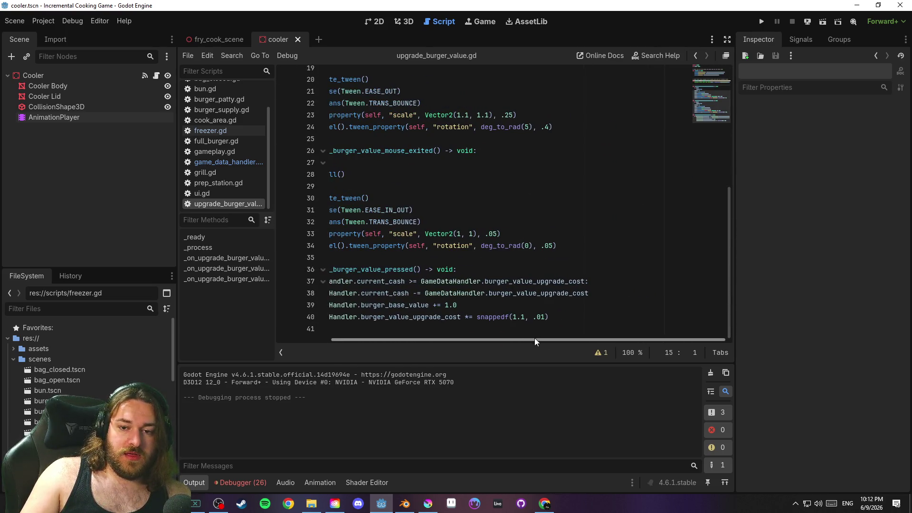
pyautogui.moveTo(534, 341); pyautogui.dragTo(480, 341)
pyautogui.click(544, 306)
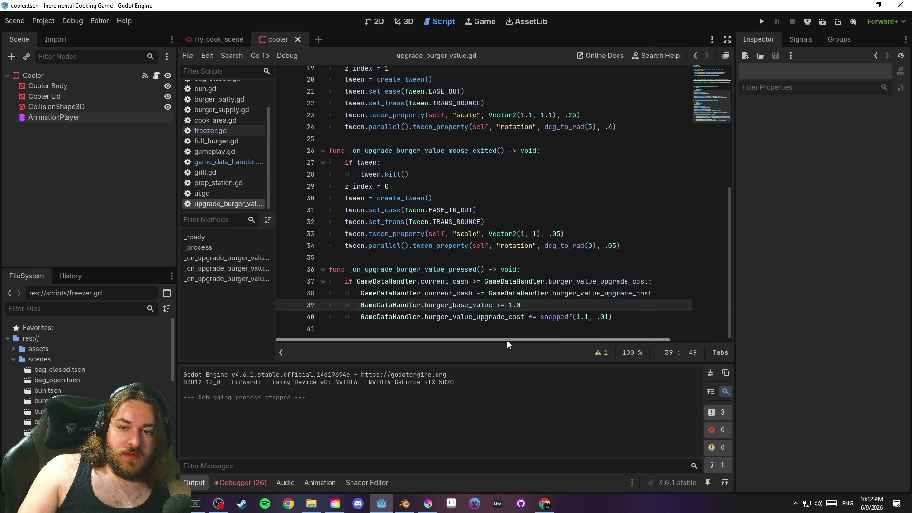
pyautogui.moveTo(507, 340); pyautogui.dragTo(586, 344)
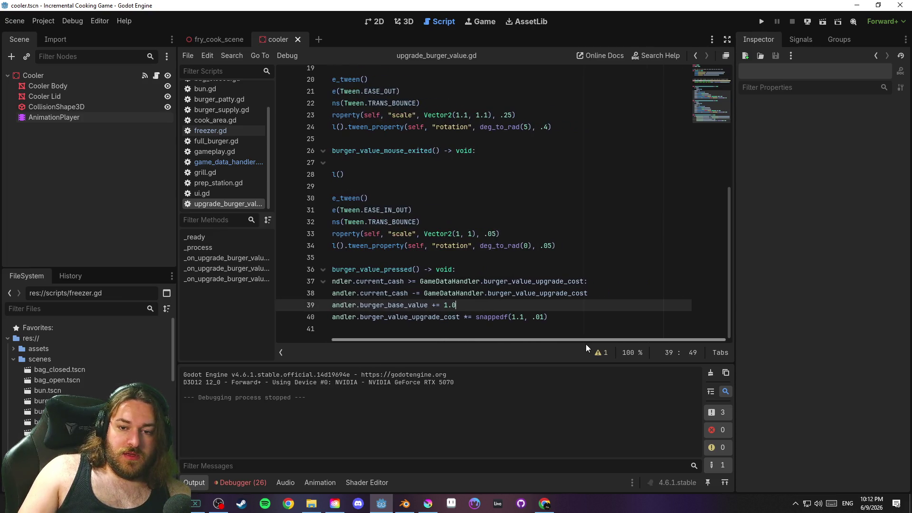
pyautogui.click(524, 318)
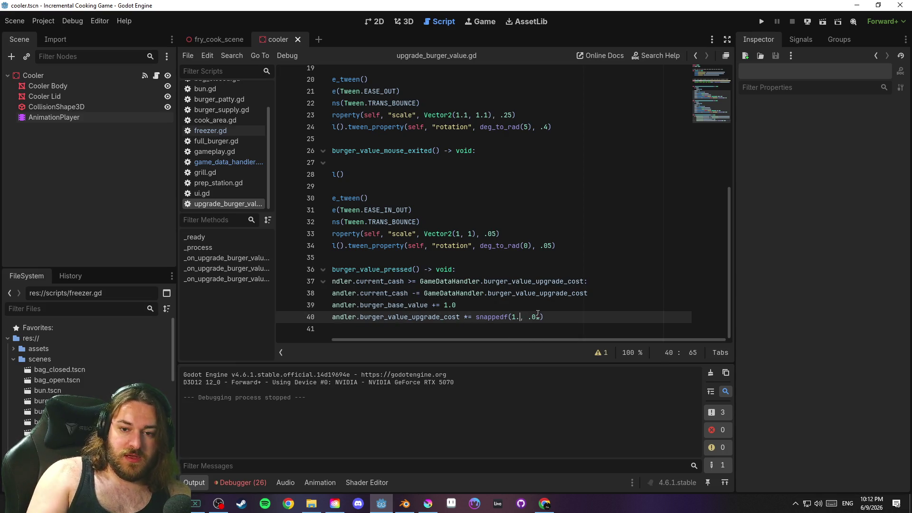
pyautogui.write('5')
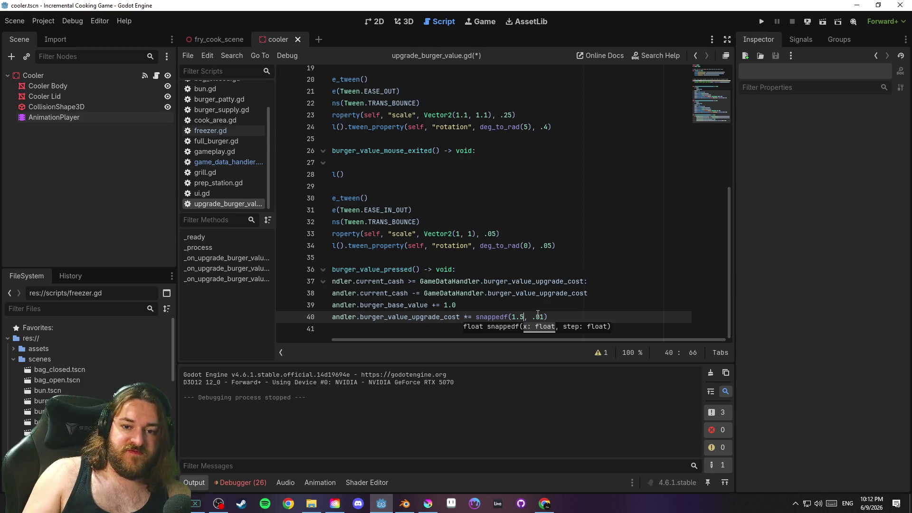
pyautogui.hotkey('ctrl', 's')
# Look over the edited burger_value_upgrade_cost line in upgrade_burger_value.gd
pyautogui.click(555, 304)
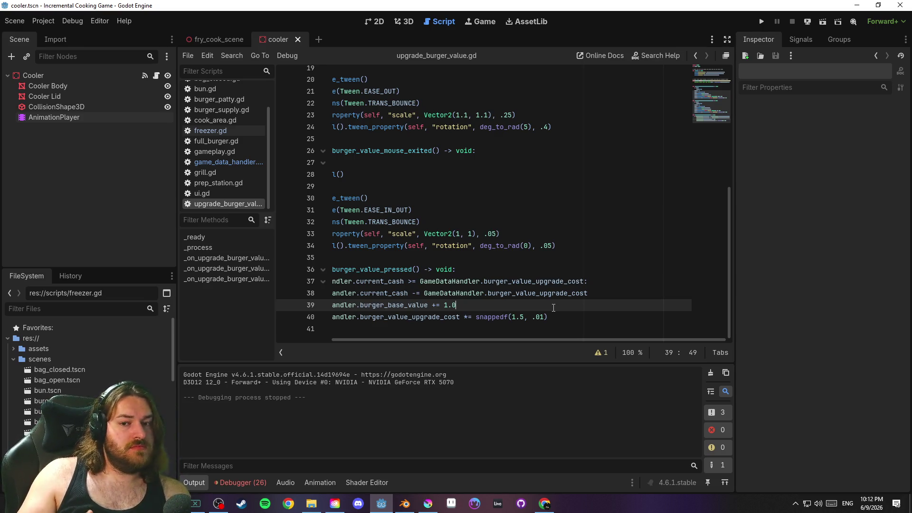
pyautogui.click(564, 317)
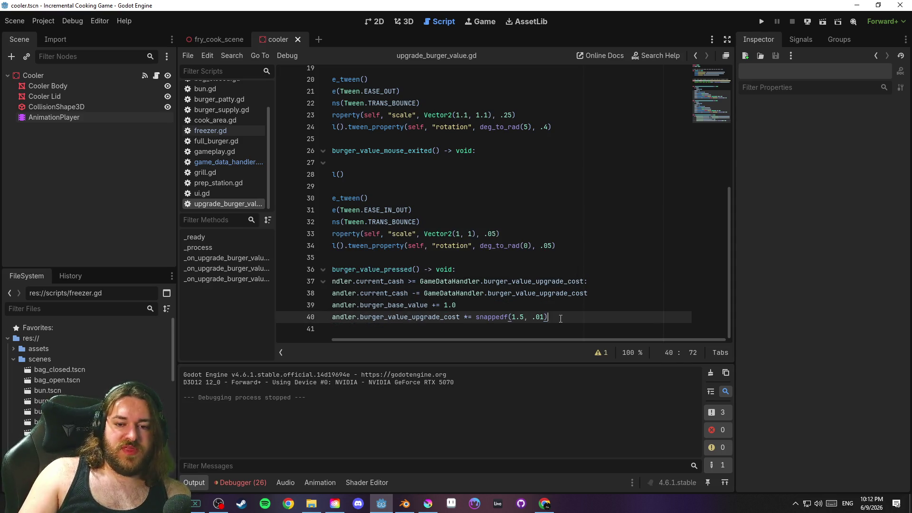
pyautogui.scroll(6, 427, 285)
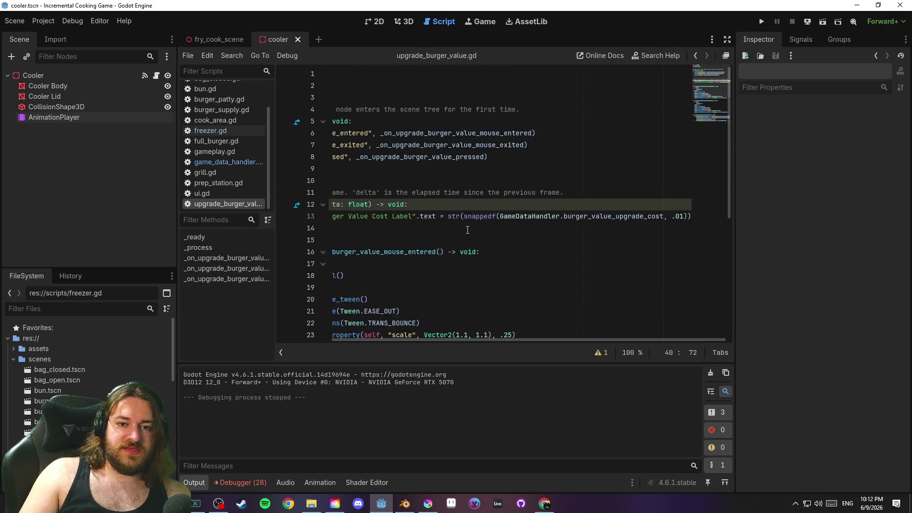
pyautogui.moveTo(522, 340); pyautogui.dragTo(351, 341)
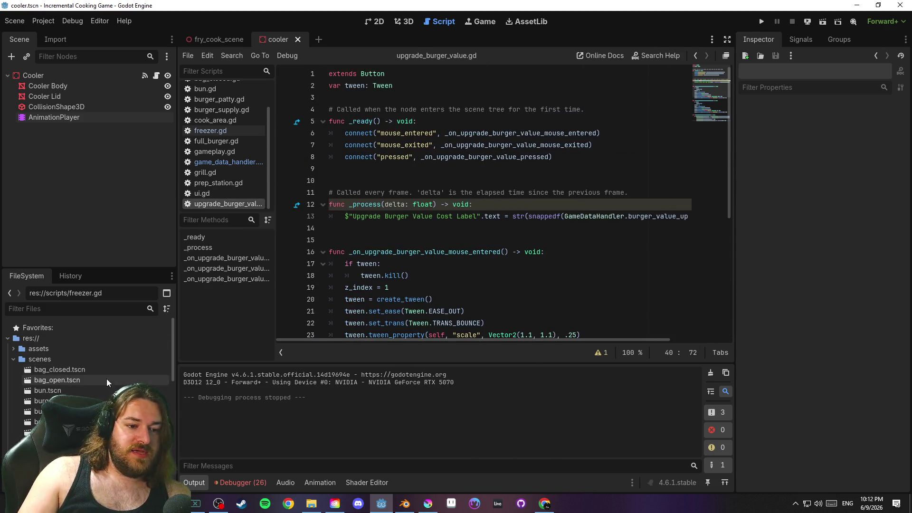
# In fry_cook_scene, open the Upgrade Burger Flip Value script under the Upgrade UI node
pyautogui.click(214, 39)
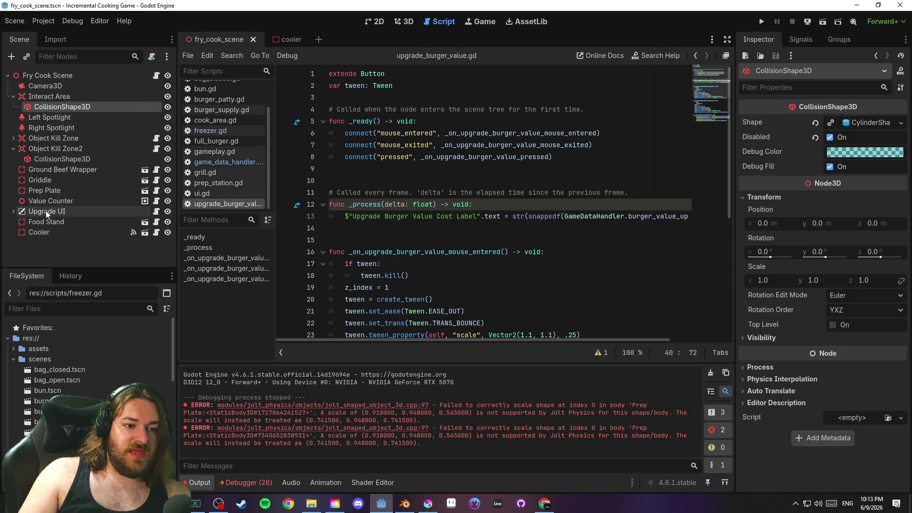
pyautogui.click(12, 211)
pyautogui.scroll(-5, 75, 195)
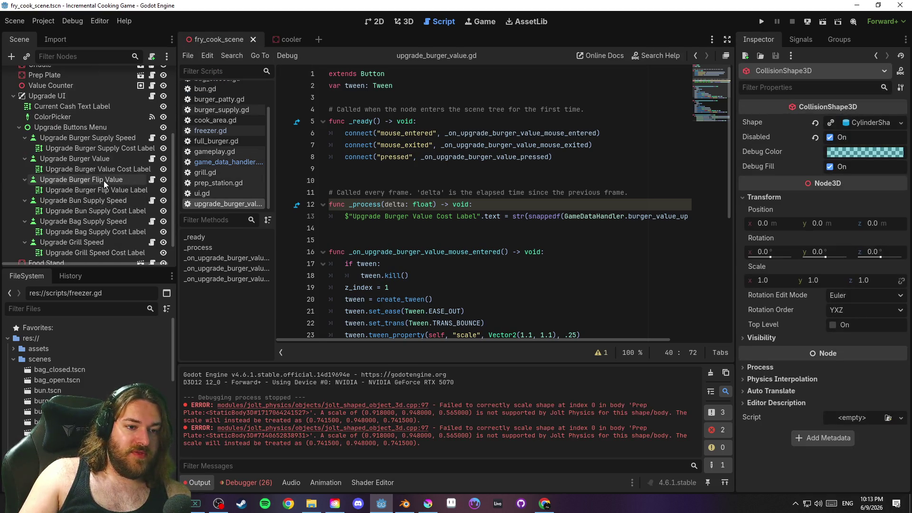
pyautogui.click(151, 180)
pyautogui.hotkey('ctrl', 's')
# Change the flip value cost multiplier on line 41 from 1.1 to 1.2, then run the project
pyautogui.scroll(-6, 606, 333)
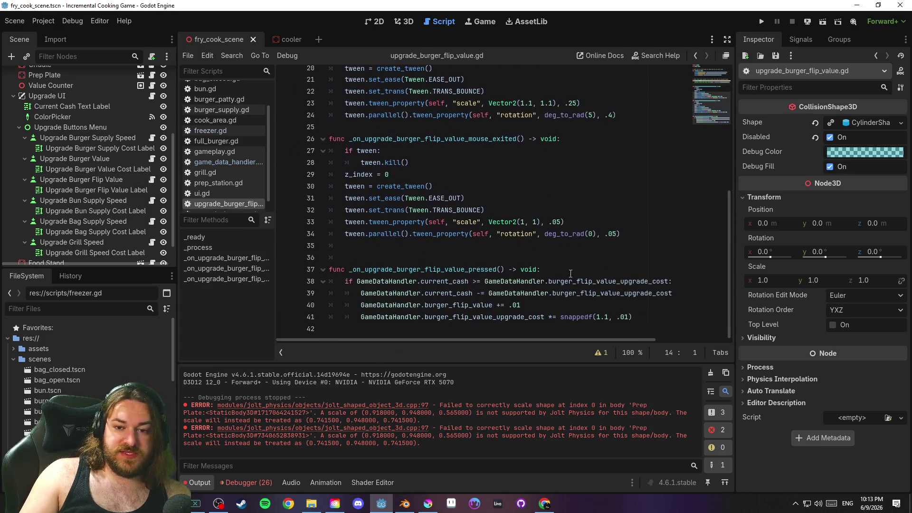
pyautogui.hscroll(4, 606, 332)
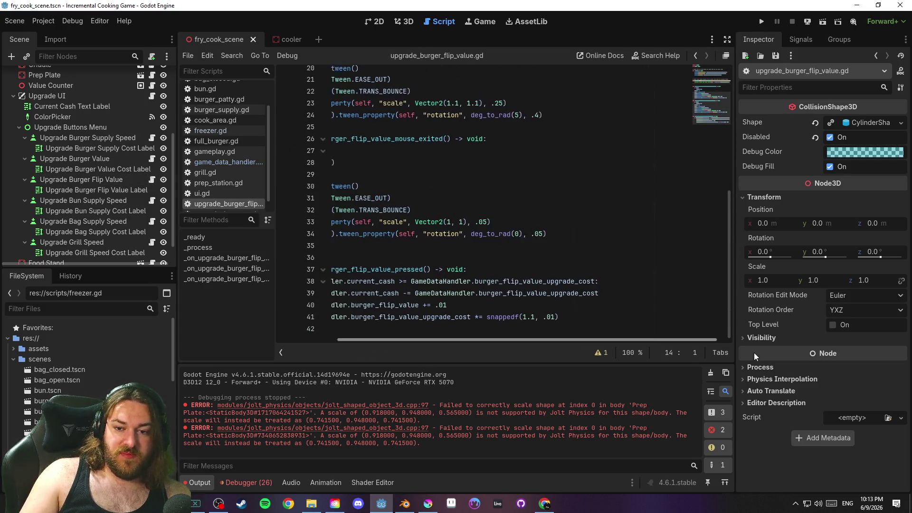
pyautogui.click(525, 317)
pyautogui.press('BackSpace')
pyautogui.write('2')
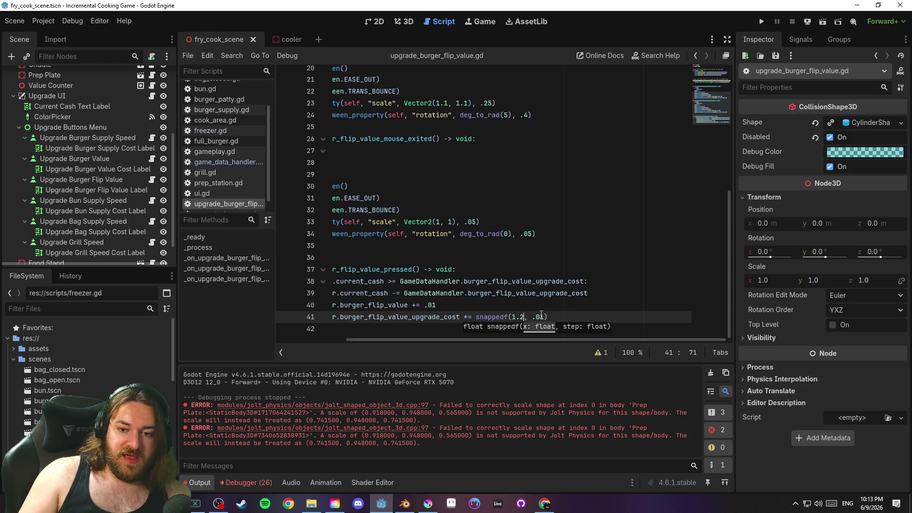
pyautogui.click(542, 317)
pyautogui.click(558, 314)
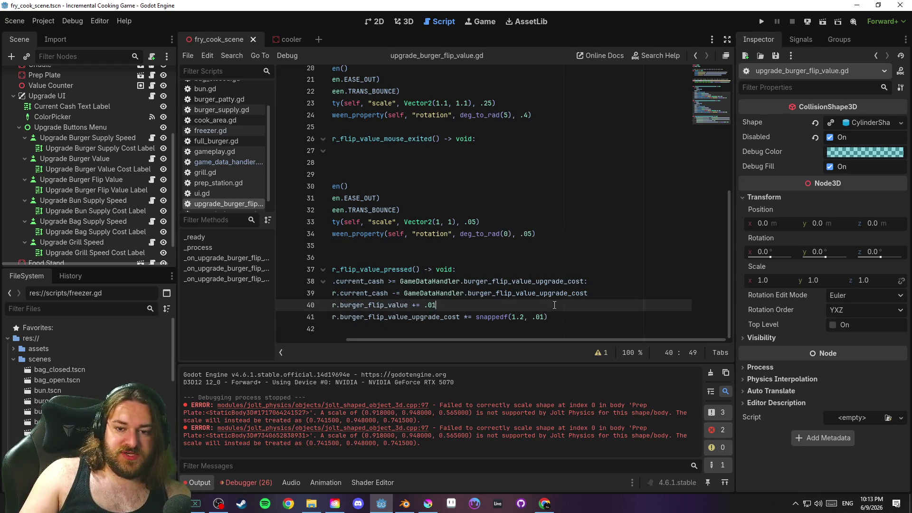
pyautogui.click(559, 306)
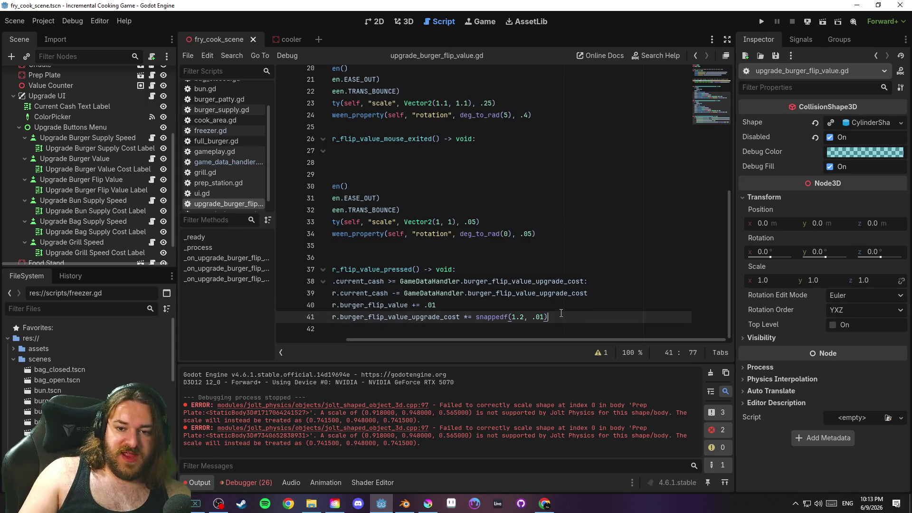
pyautogui.click(762, 22)
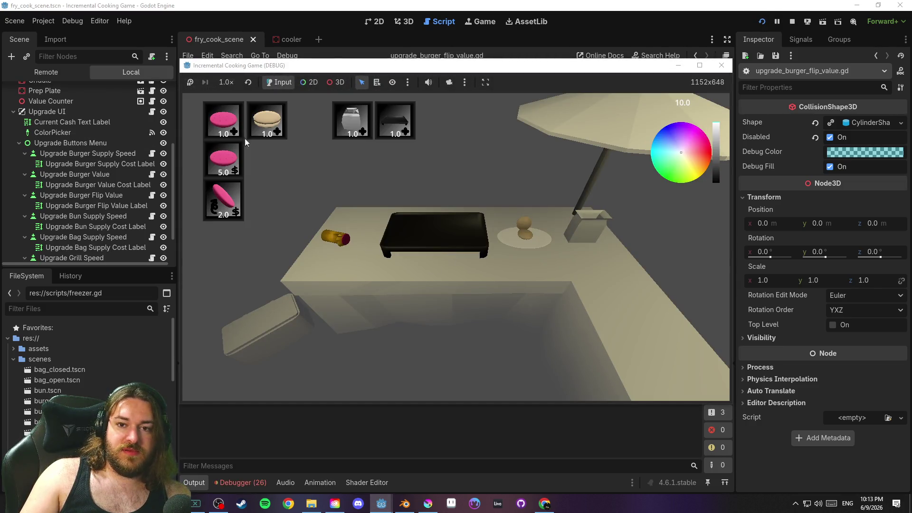
# Buy the burger supply speed upgrade twice in the test run, then close the game window
pyautogui.click(225, 120)
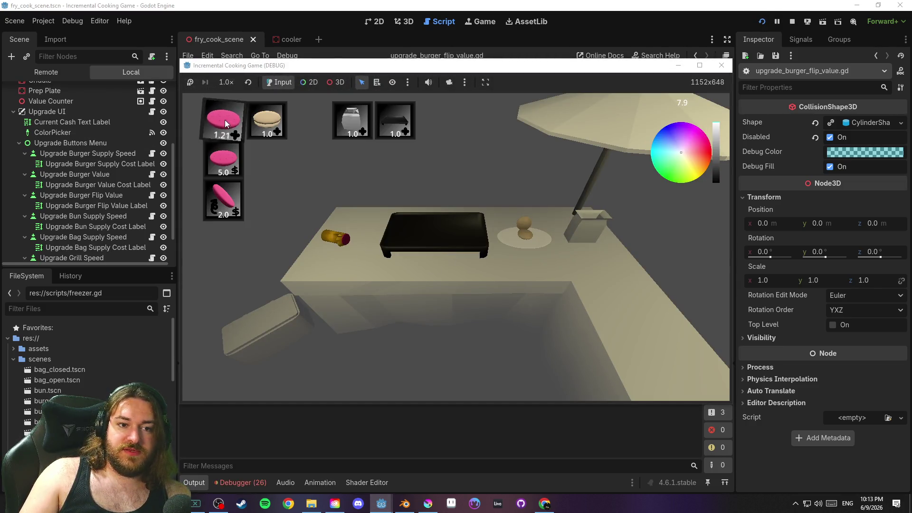
pyautogui.click(224, 119)
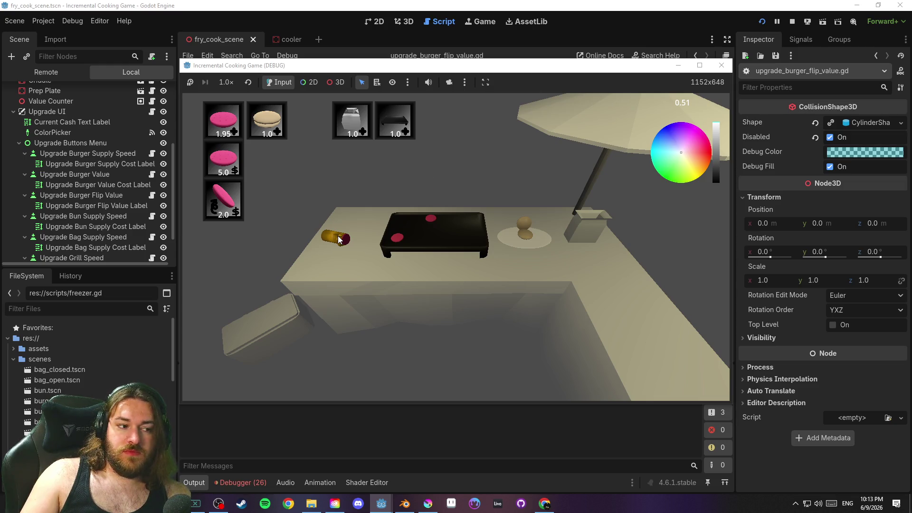
pyautogui.click(721, 66)
pyautogui.click(476, 187)
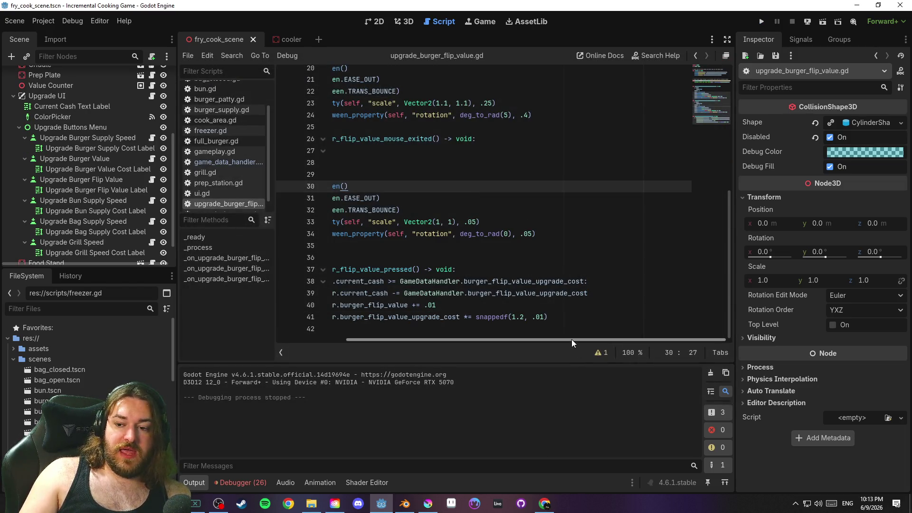
pyautogui.moveTo(574, 340); pyautogui.dragTo(503, 340)
pyautogui.click(448, 175)
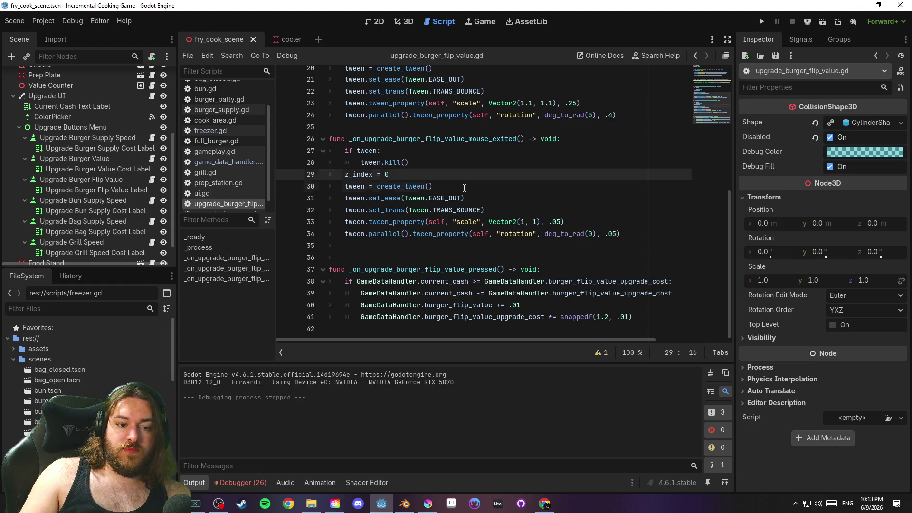
pyautogui.click(465, 187)
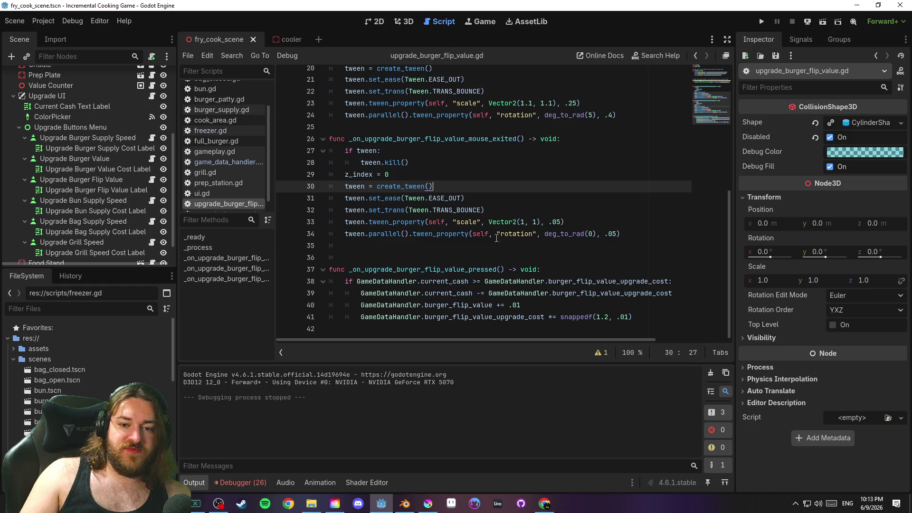
pyautogui.click(460, 246)
pyautogui.click(461, 263)
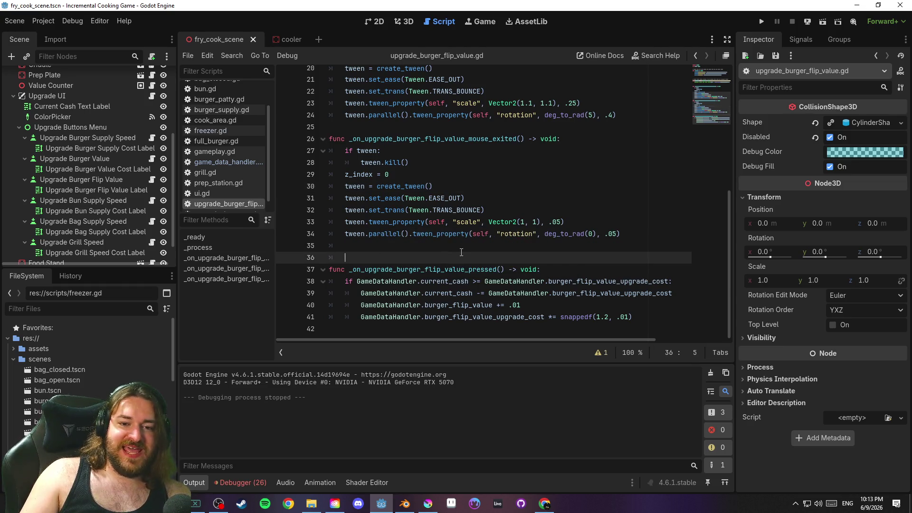